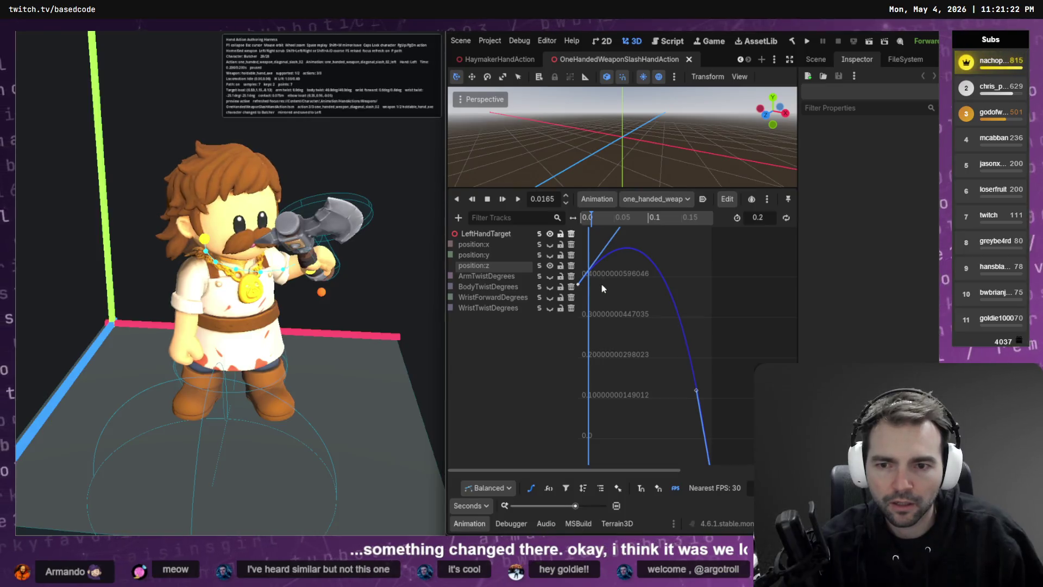
Drag the LeftHandTarget position:x end key at 0.2 s up to about 0.498
click(539, 245)
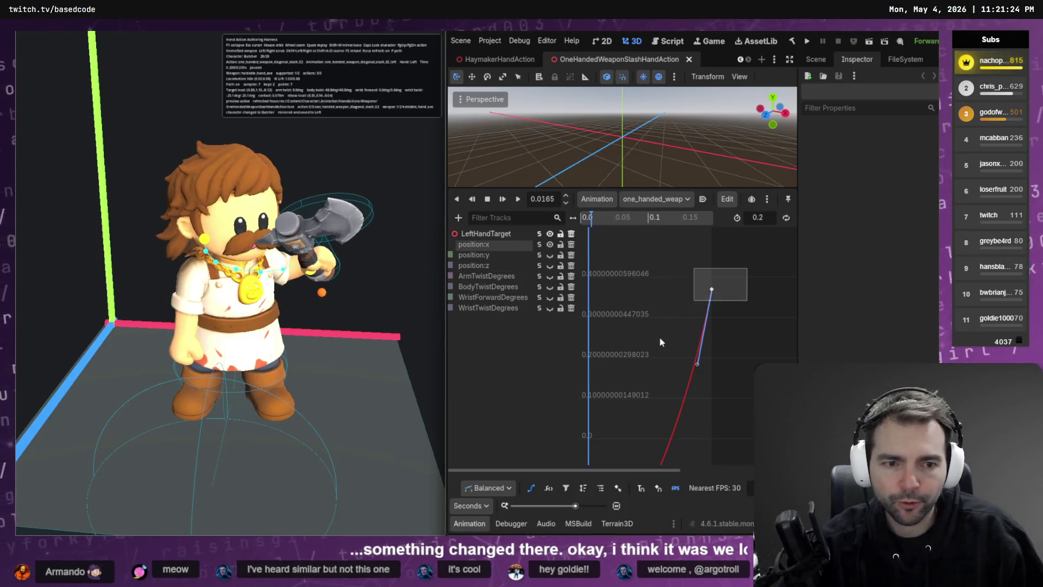
click(712, 288)
mouse_move(723, 320)
mouse_down()
mouse_move(691, 273)
mouse_move(715, 276)
mouse_move(716, 259)
mouse_up()
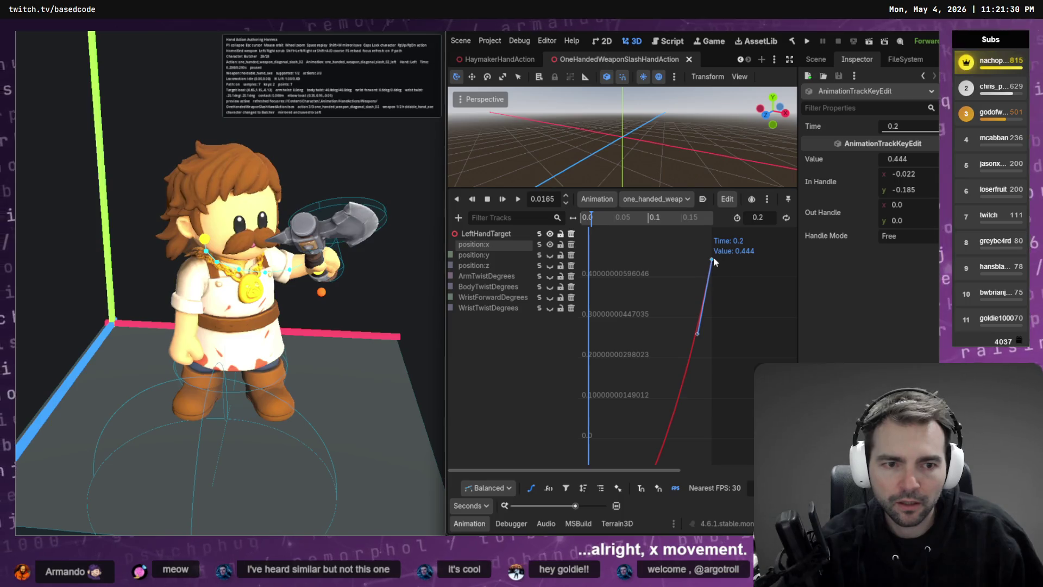
mouse_move(719, 265)
mouse_down()
mouse_move(727, 272)
mouse_move(715, 239)
mouse_up()
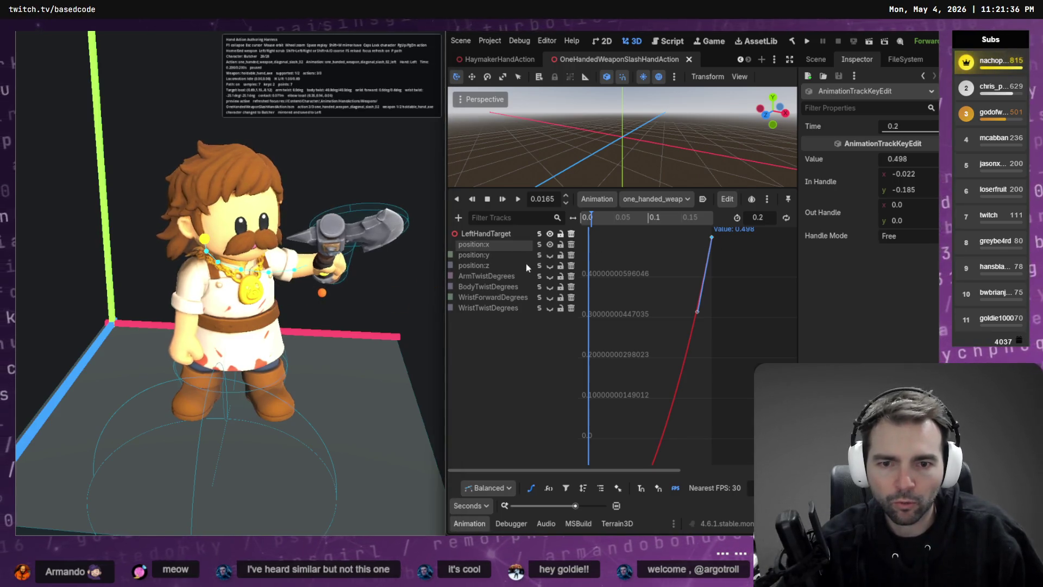
click(534, 253)
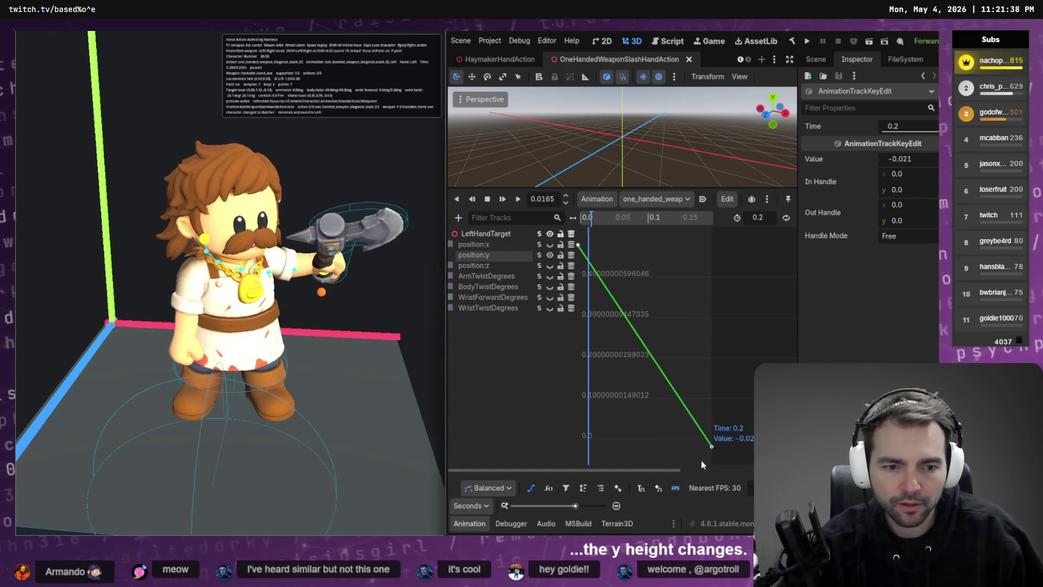
Drag the LeftHandTarget position:y end key at 0.2 s down past -0.07 and -0.136
drag(715, 445, 715, 464)
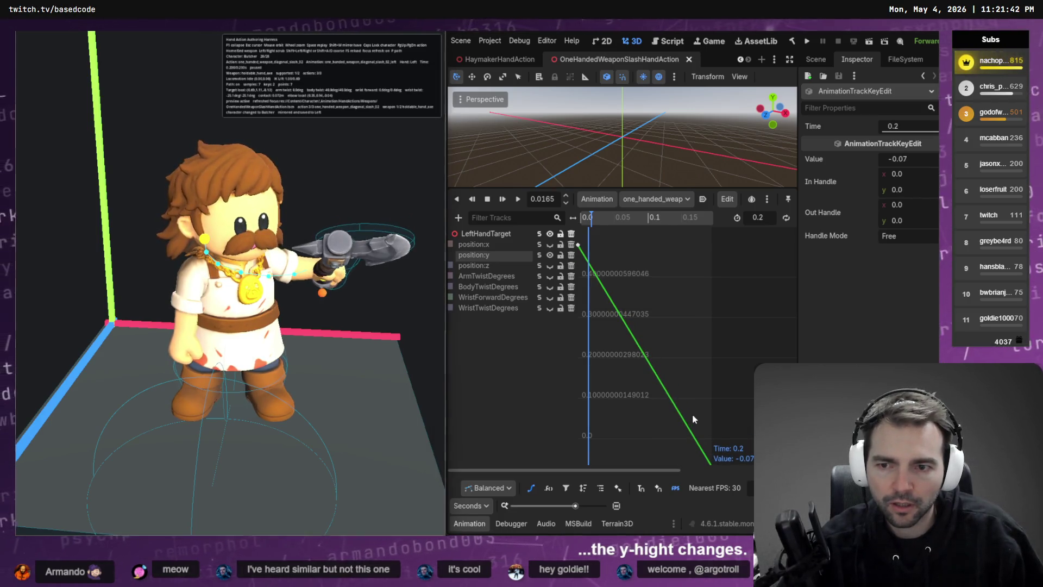
click(711, 379)
drag(697, 370, 675, 476)
drag(712, 446, 711, 470)
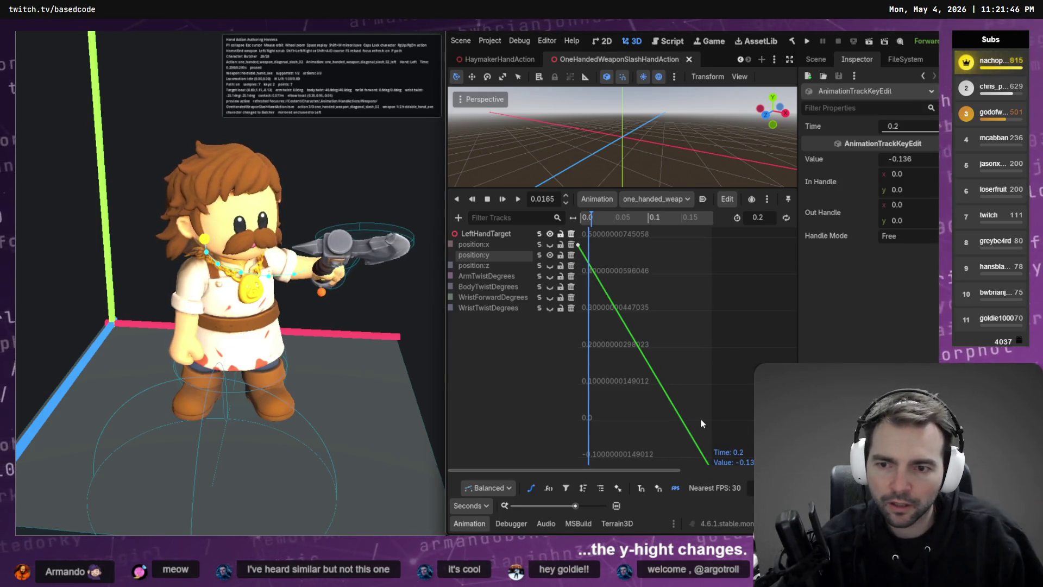
click(693, 354)
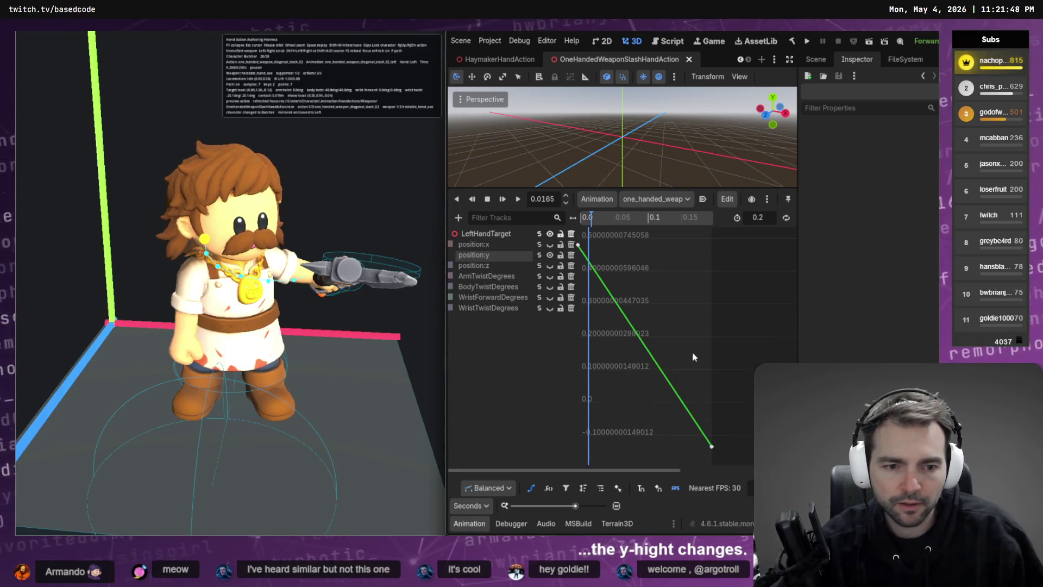
click(713, 446)
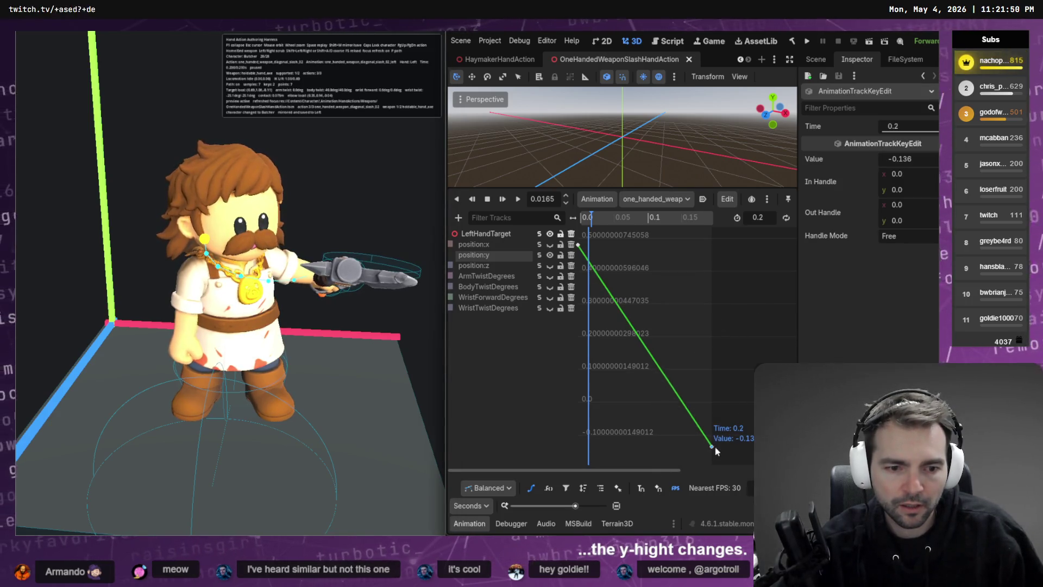
drag(714, 451, 714, 486)
click(712, 390)
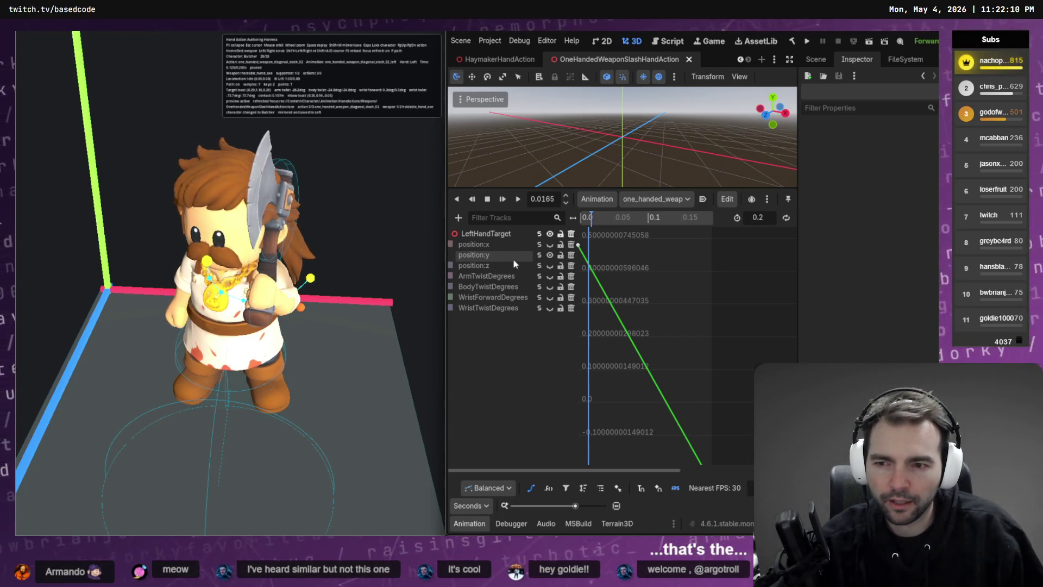
Pull the position:x start key's tangent handle up so the red curve rises sharply, then save
click(540, 246)
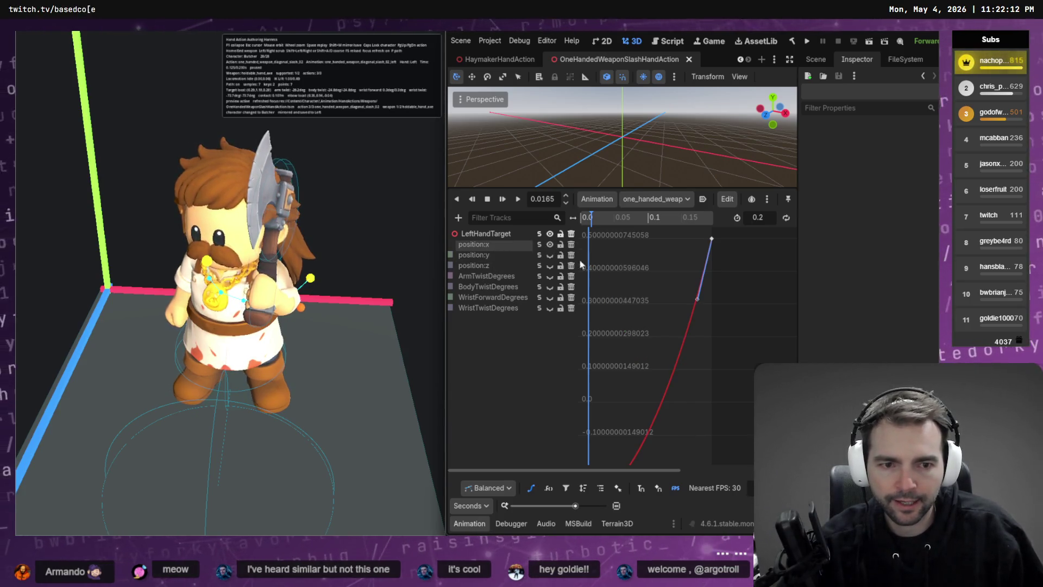
right_click(649, 427)
click(689, 432)
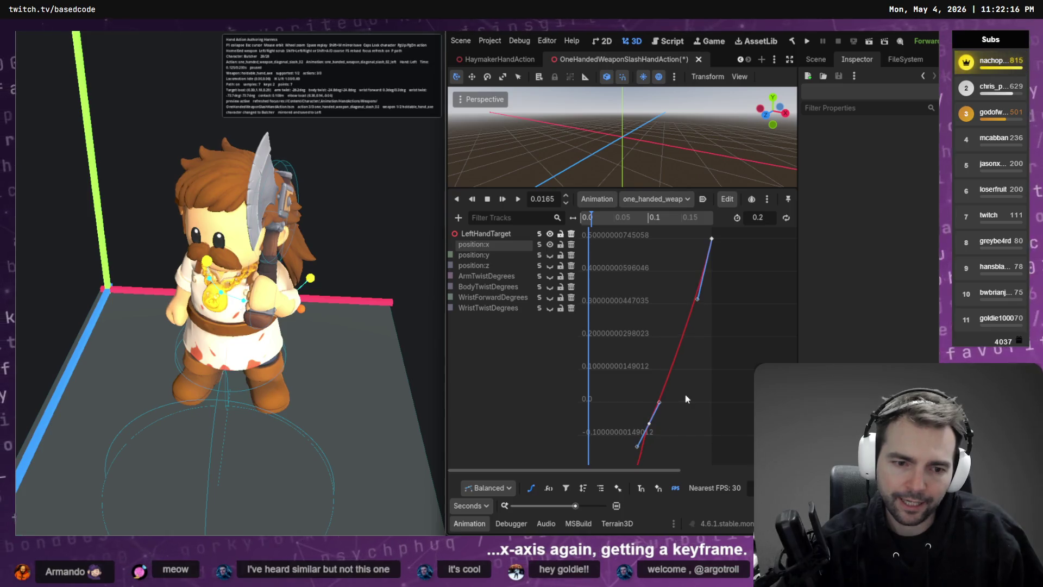
key(ctrl+z)
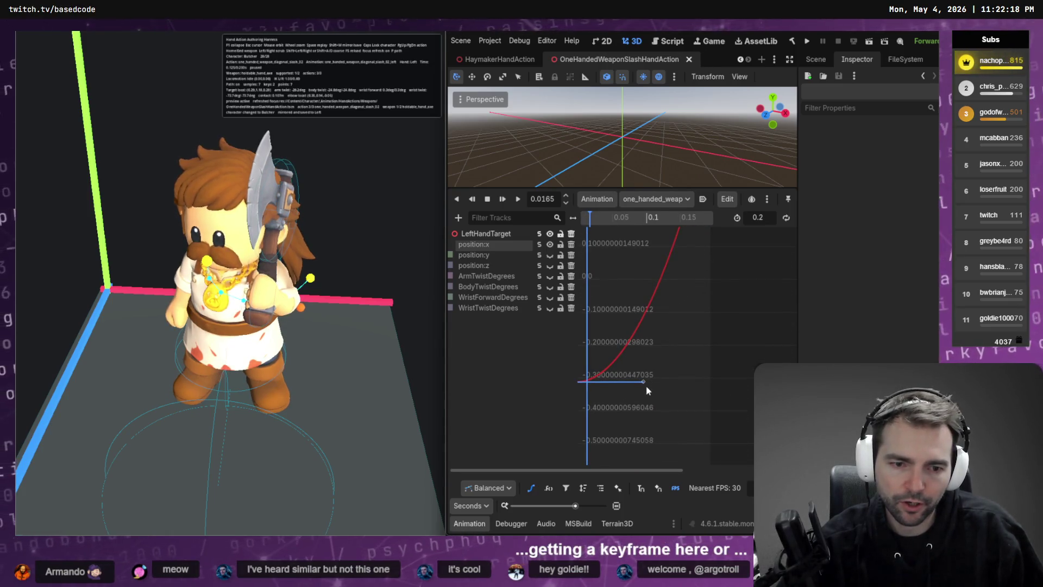
mouse_move(655, 386)
mouse_down()
mouse_move(694, 377)
mouse_move(702, 361)
mouse_up()
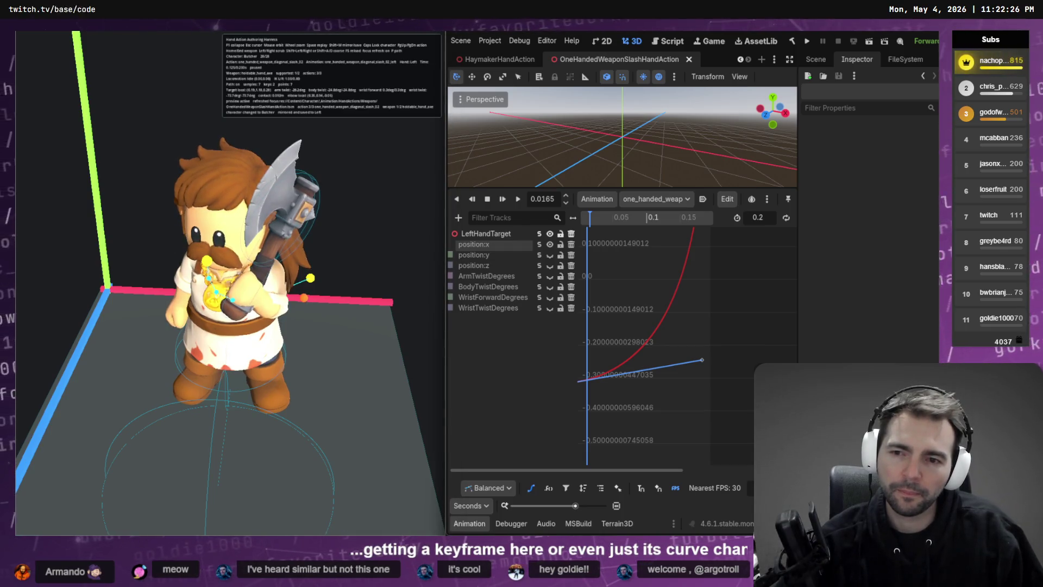
drag(703, 359, 673, 282)
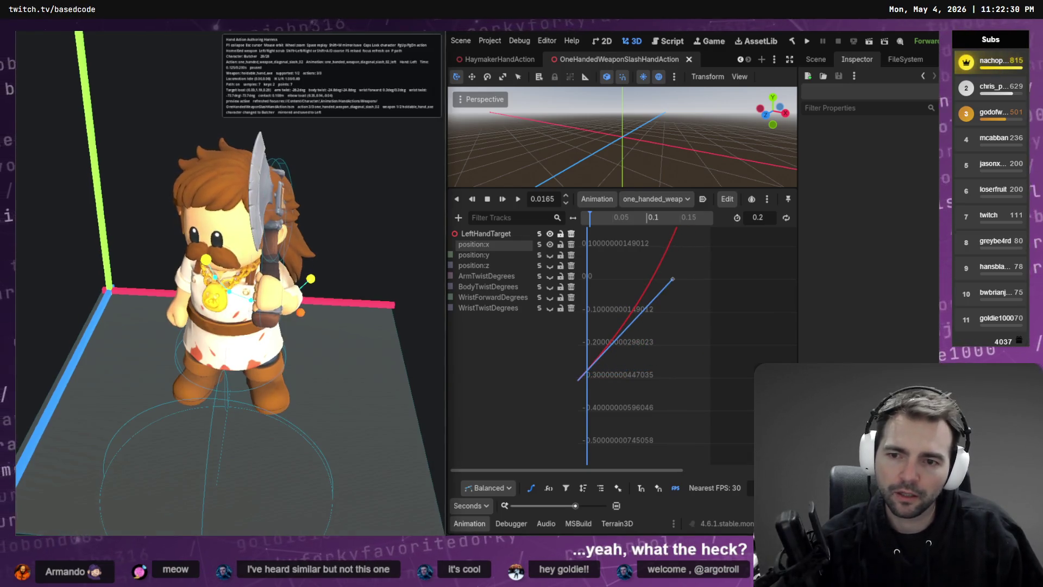
mouse_move(672, 278)
mouse_down()
mouse_move(645, 234)
mouse_move(597, 237)
mouse_up()
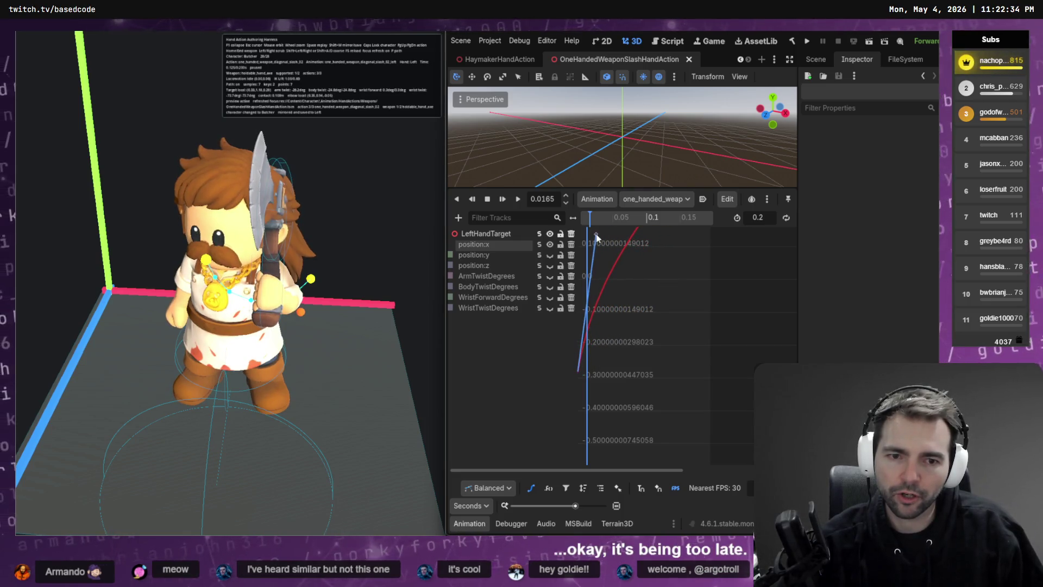
key(ctrl+s)
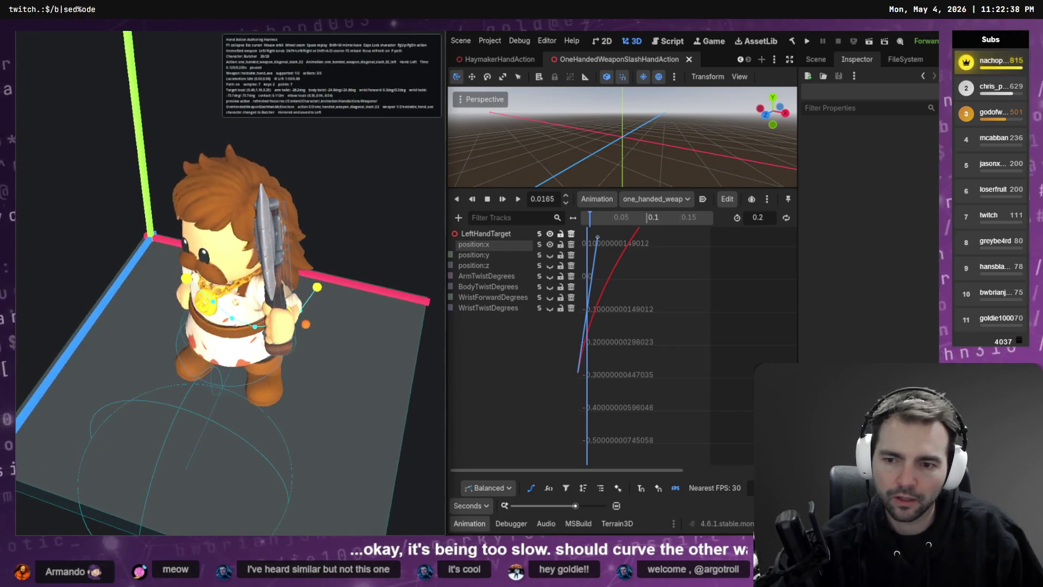
Raise the position:x start tangent further, then mirror the slash onto the right hand with Shift+M
scroll(630, 296, up, 3)
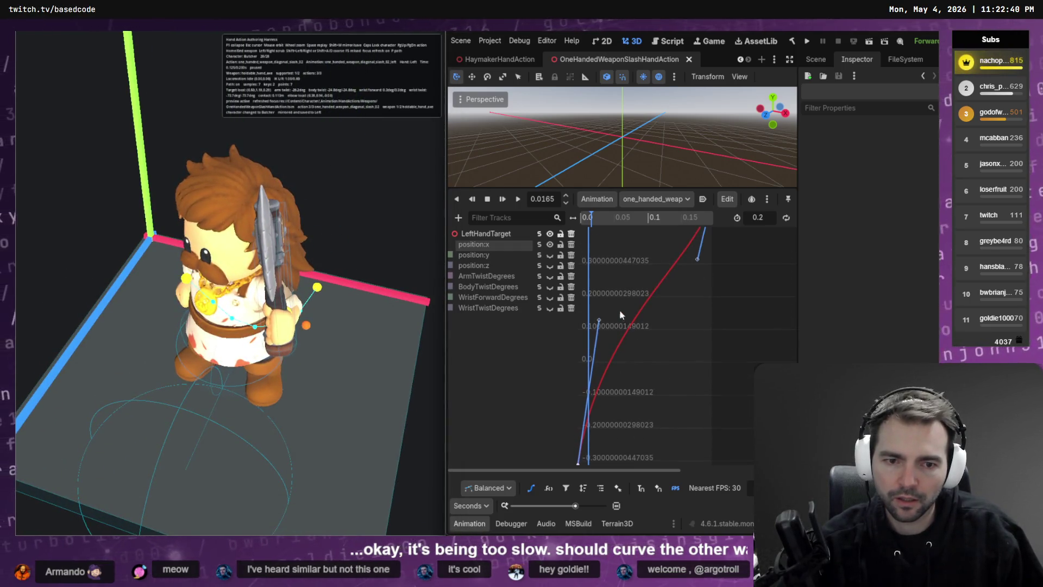
mouse_move(600, 324)
mouse_down()
mouse_move(651, 290)
mouse_move(640, 297)
mouse_up()
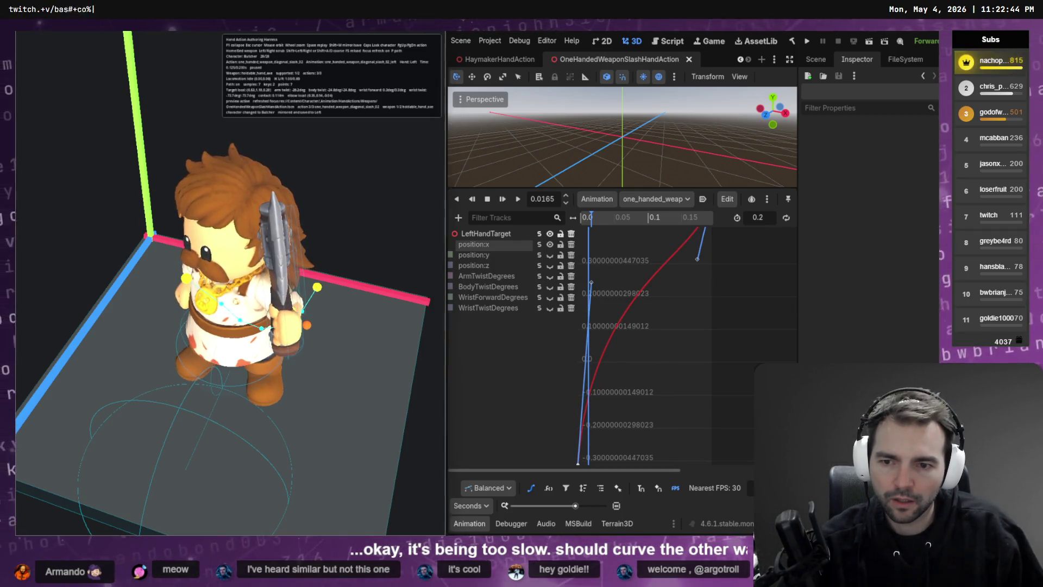
drag(701, 263, 645, 235)
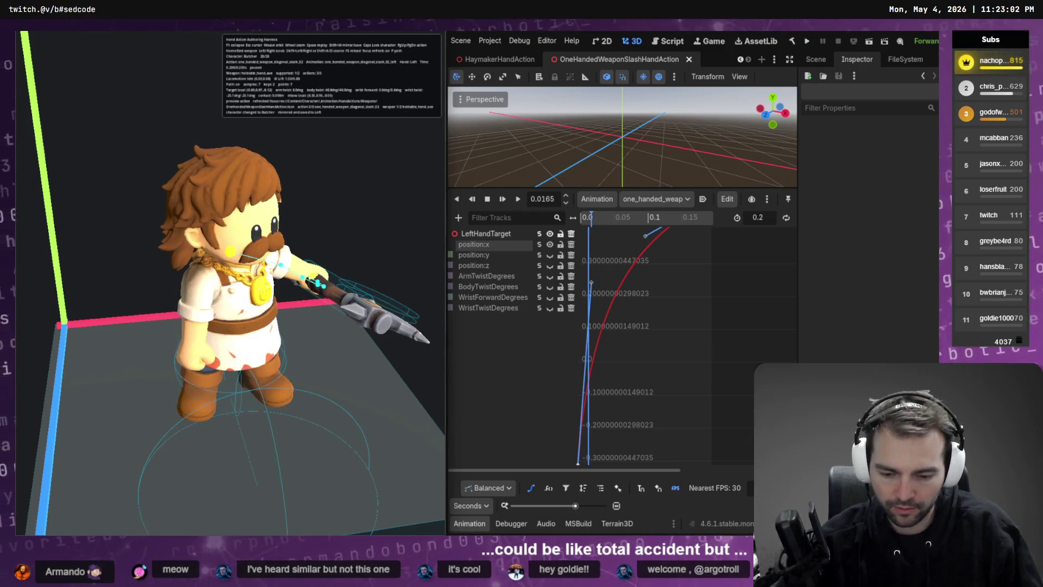
key(shift+m)
key(shift+m)
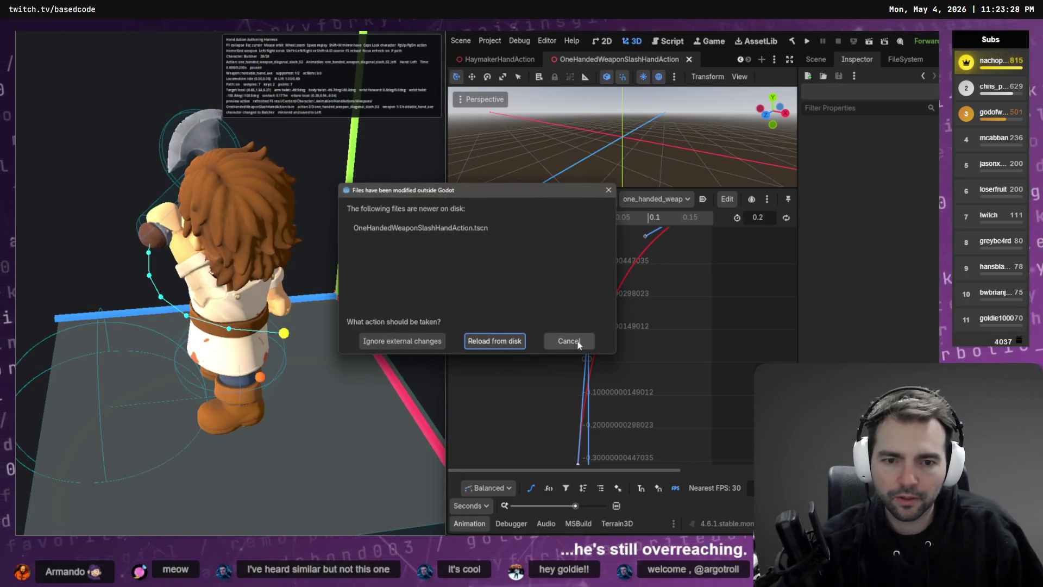
click(581, 346)
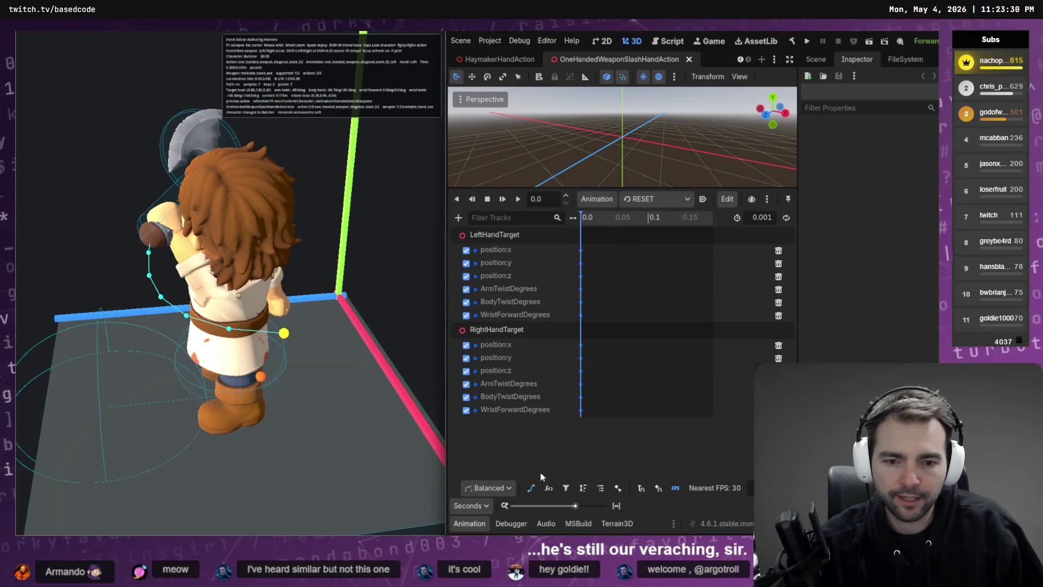
Switch to the Bezier curve view and load one_handed_weapon_diagonal_slash_02_left
click(531, 487)
click(658, 199)
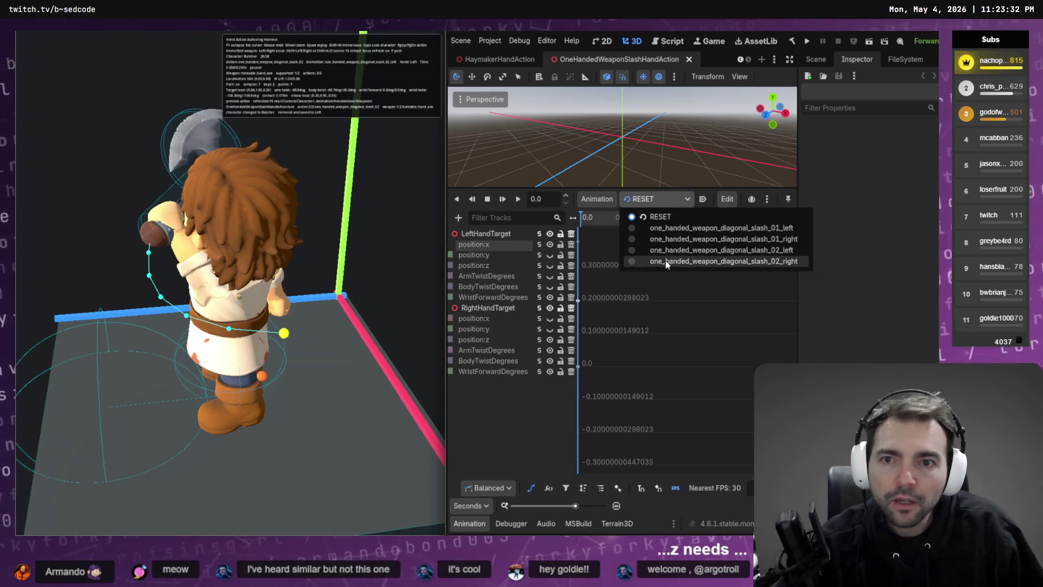
click(703, 251)
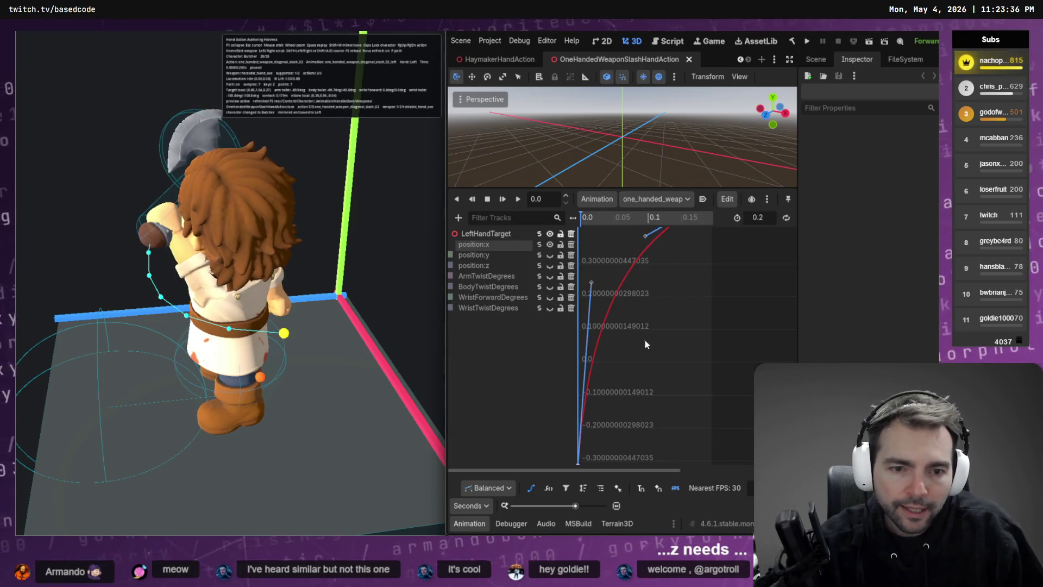
Lower the LeftHandTarget position:z start key from 0.381 to 0.333, reshape its outgoing curve, and save
click(540, 269)
scroll(635, 296, up, 2)
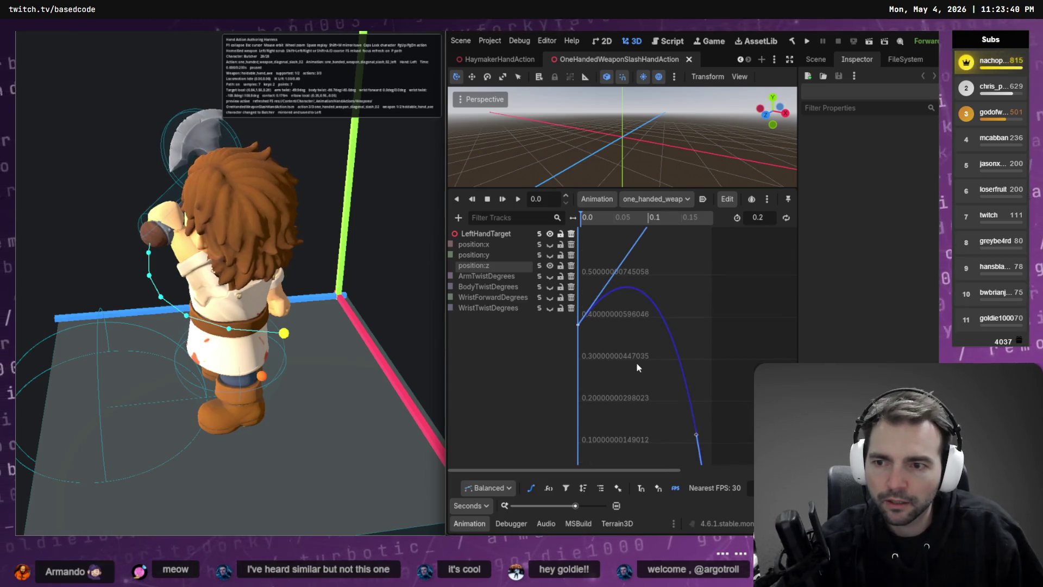
scroll(639, 370, up, 1)
drag(578, 354, 580, 378)
drag(670, 247, 686, 294)
key(ctrl+s)
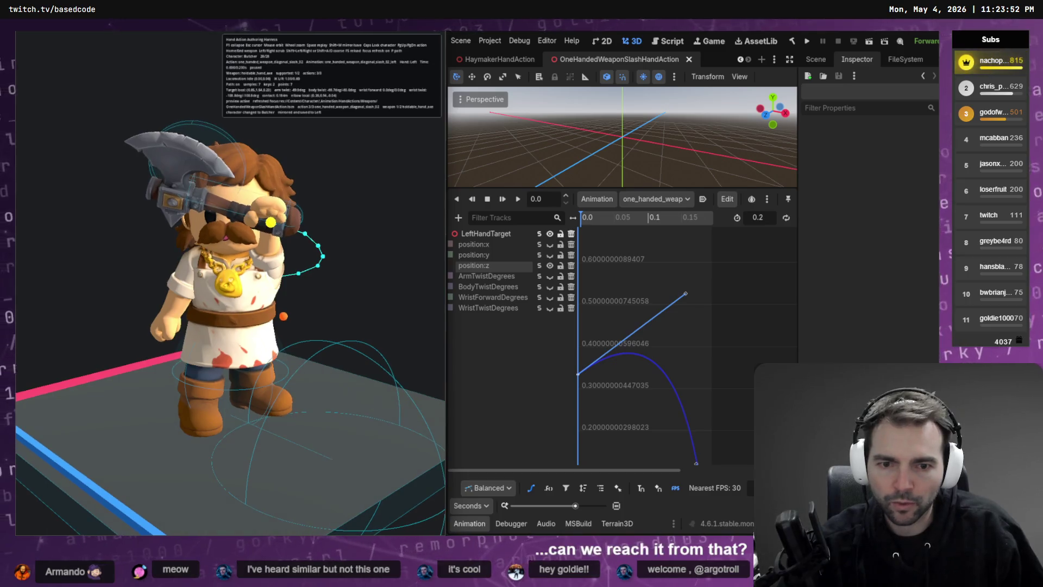
click(474, 255)
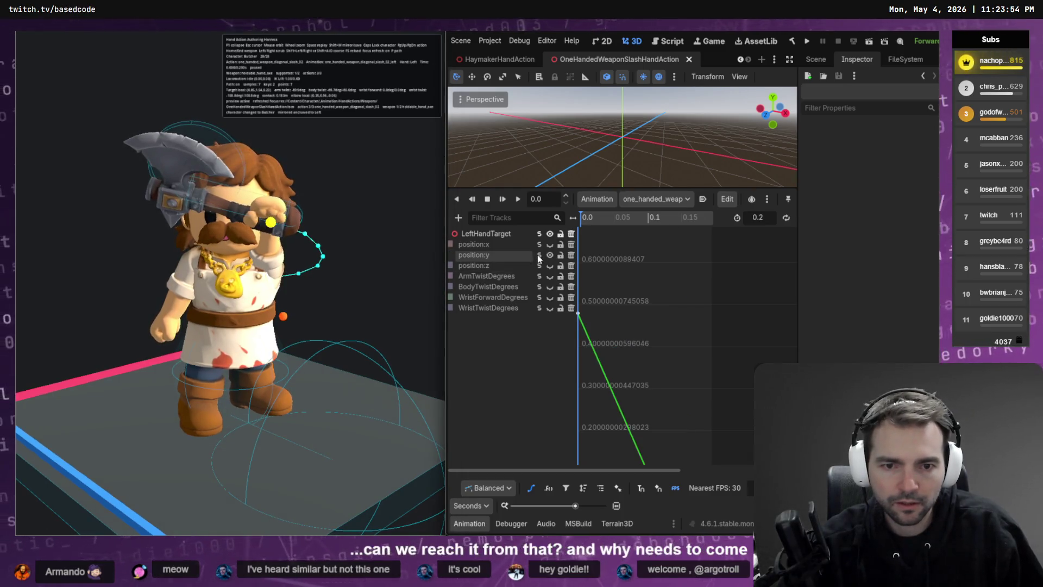
Lower the position:y start key from 0.431 to about 0.391 and bend its In Handle slightly down
click(578, 330)
drag(578, 332, 578, 336)
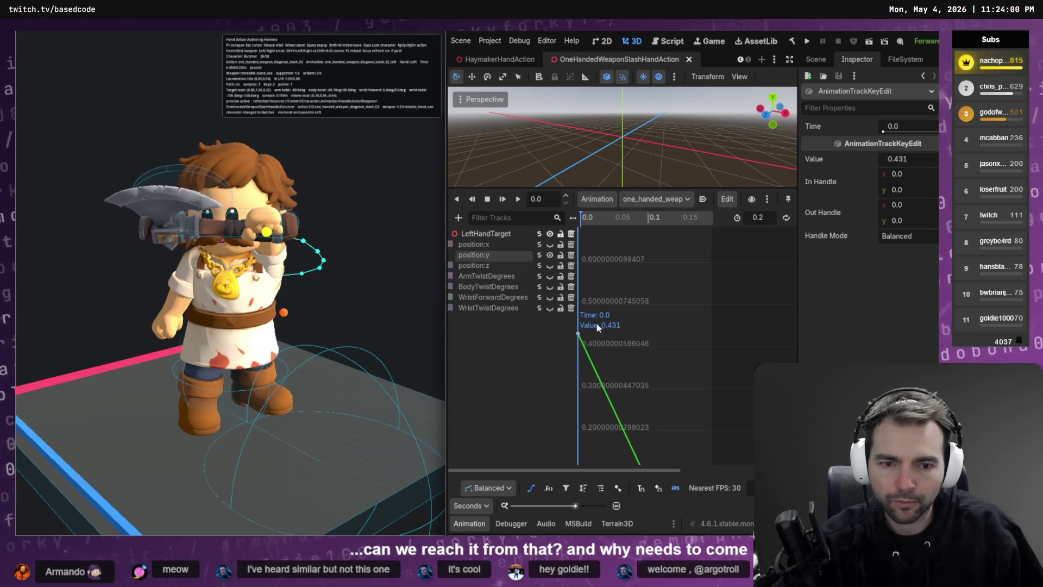
drag(580, 336, 578, 349)
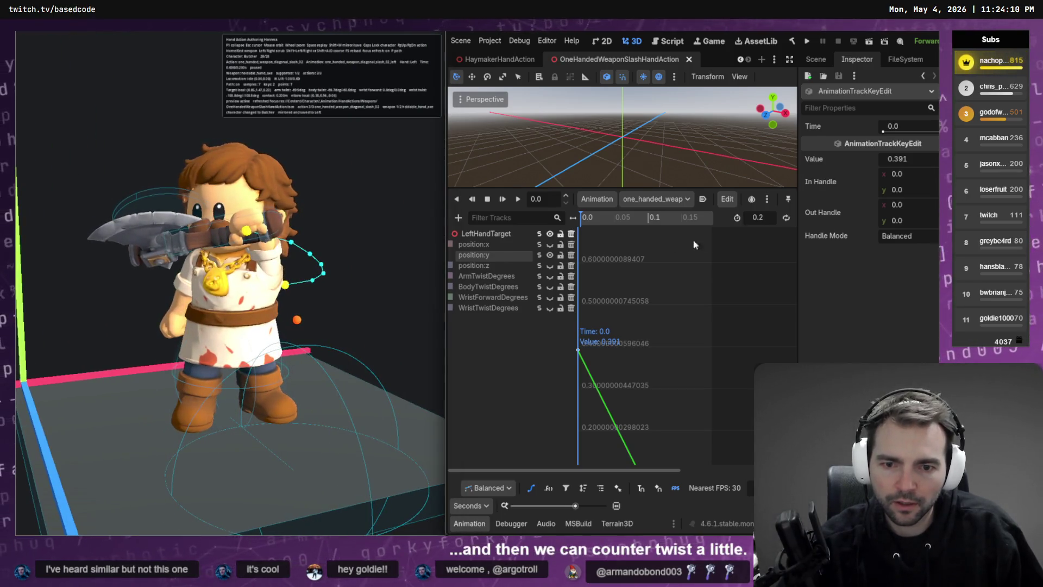
Move the ArmTwistDegrees start key at 0 s from -37.785 down to about -76.531
click(538, 277)
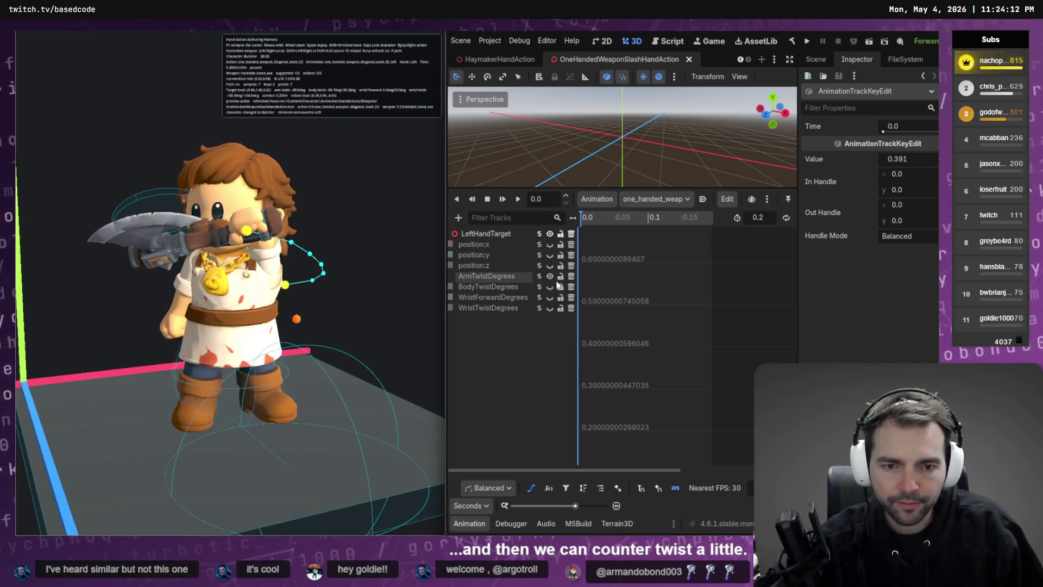
click(611, 276)
drag(578, 447, 584, 405)
key(ctrl+s)
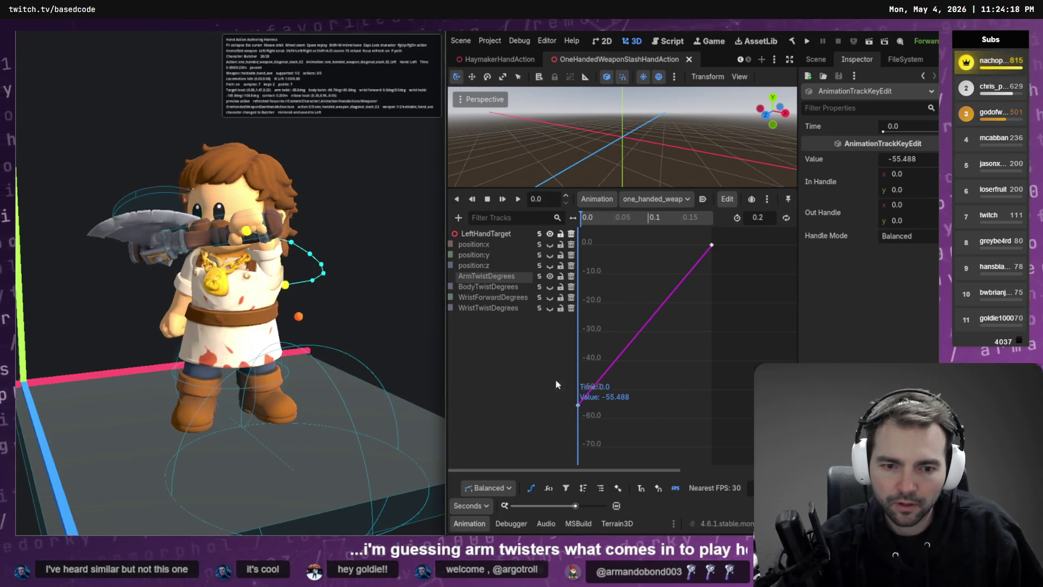
drag(579, 405, 583, 354)
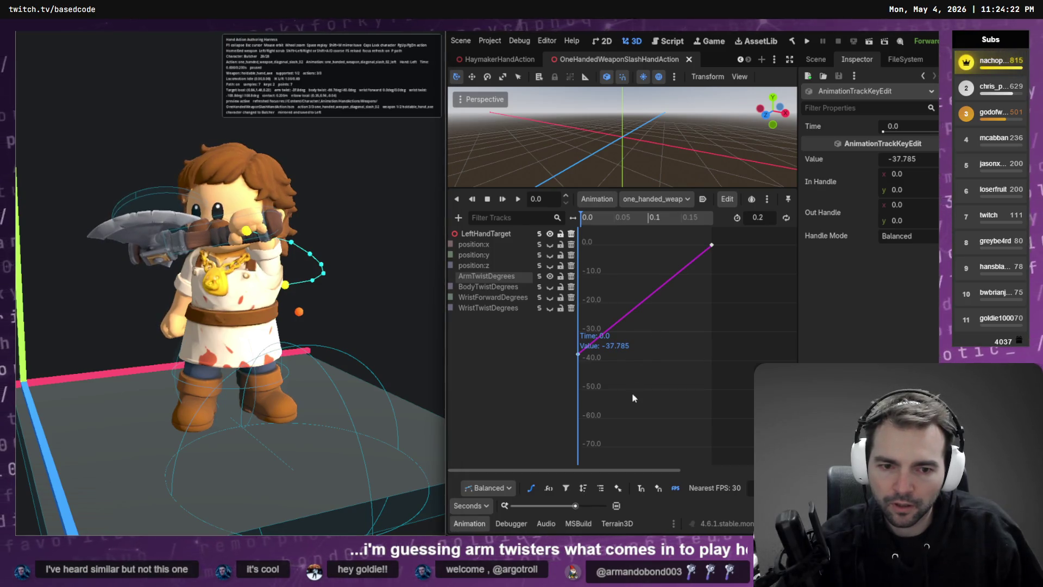
drag(578, 353, 578, 436)
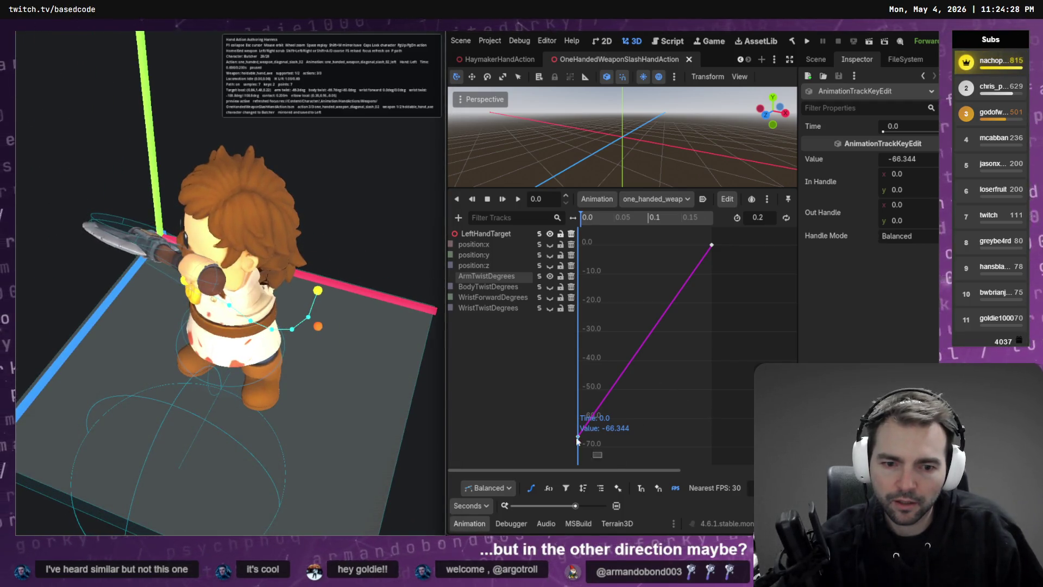
drag(579, 439, 579, 463)
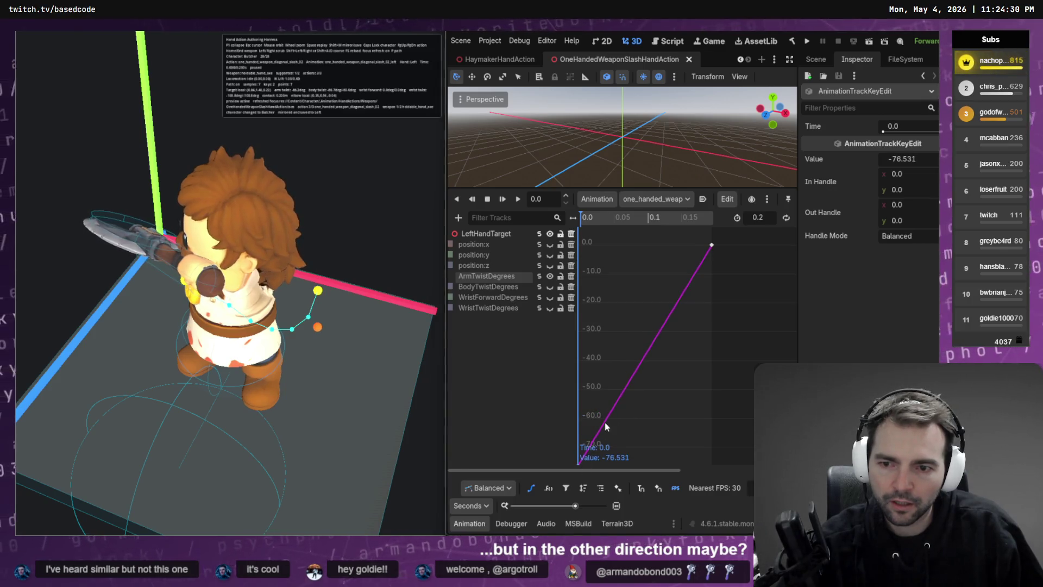
click(541, 308)
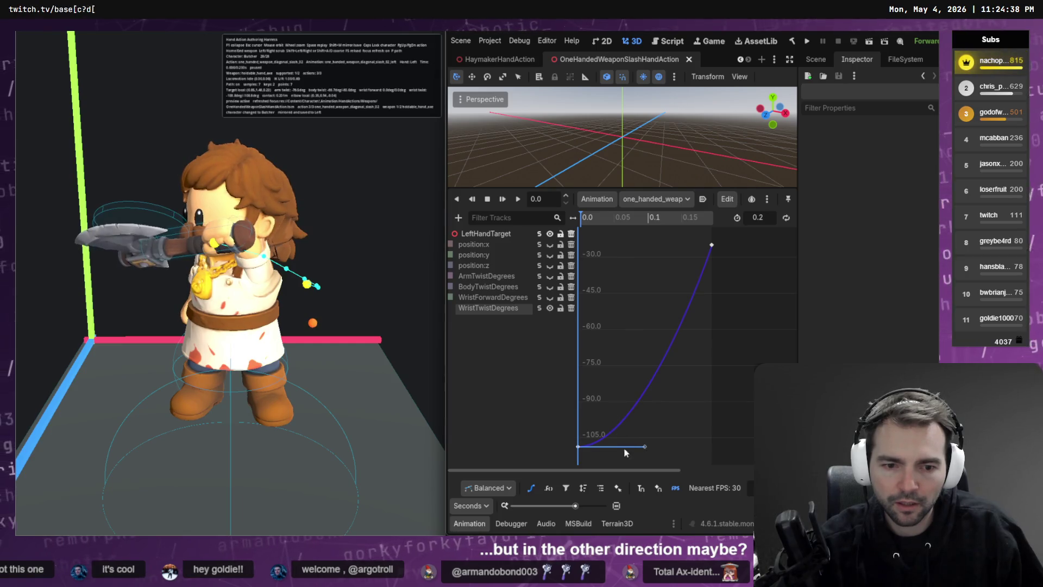
Try the WristTwistDegrees start key at about -90 and -113, settle near -87, and save
click(578, 446)
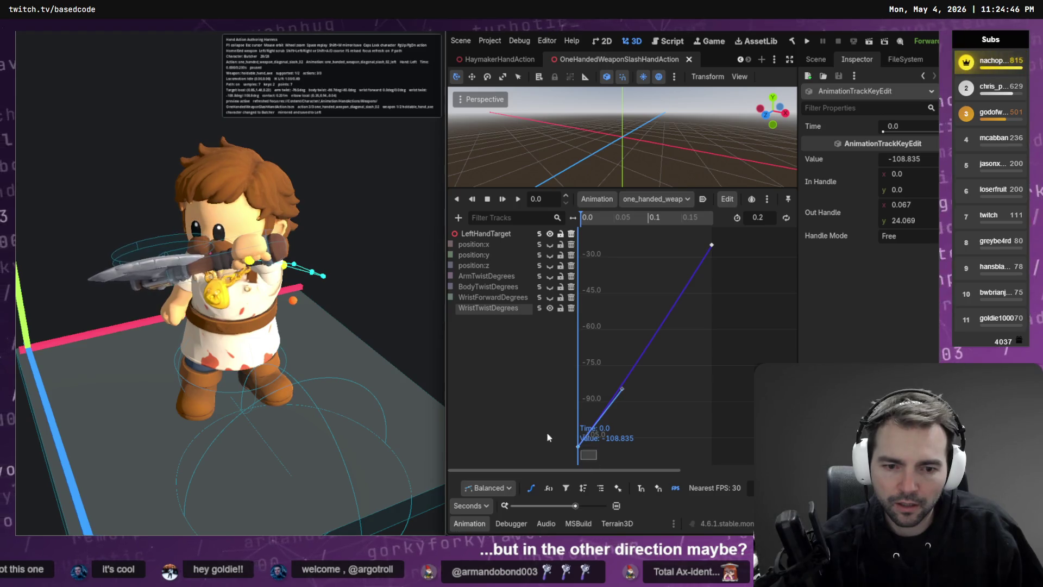
drag(578, 447, 575, 402)
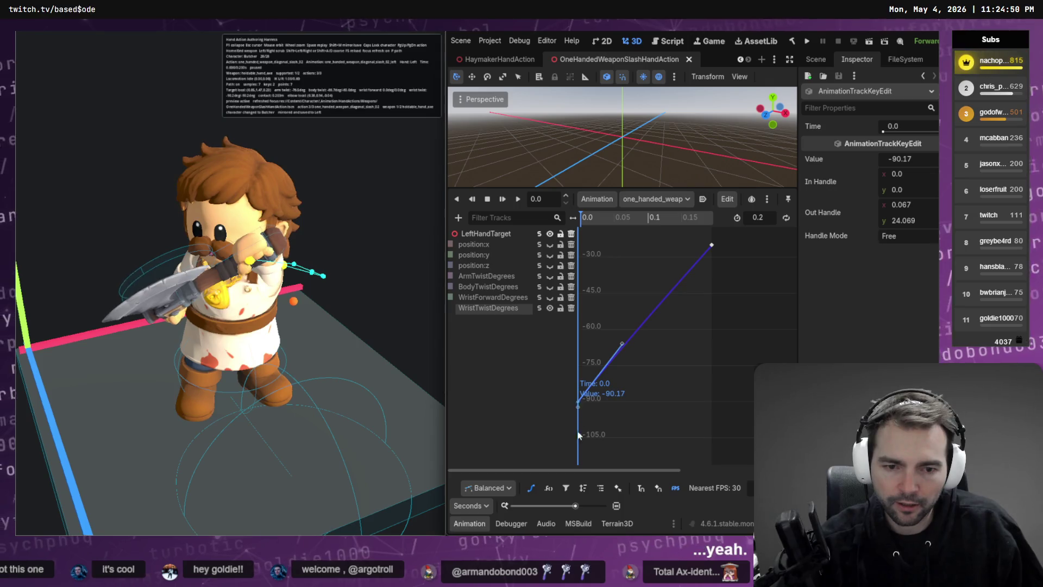
drag(579, 405, 572, 455)
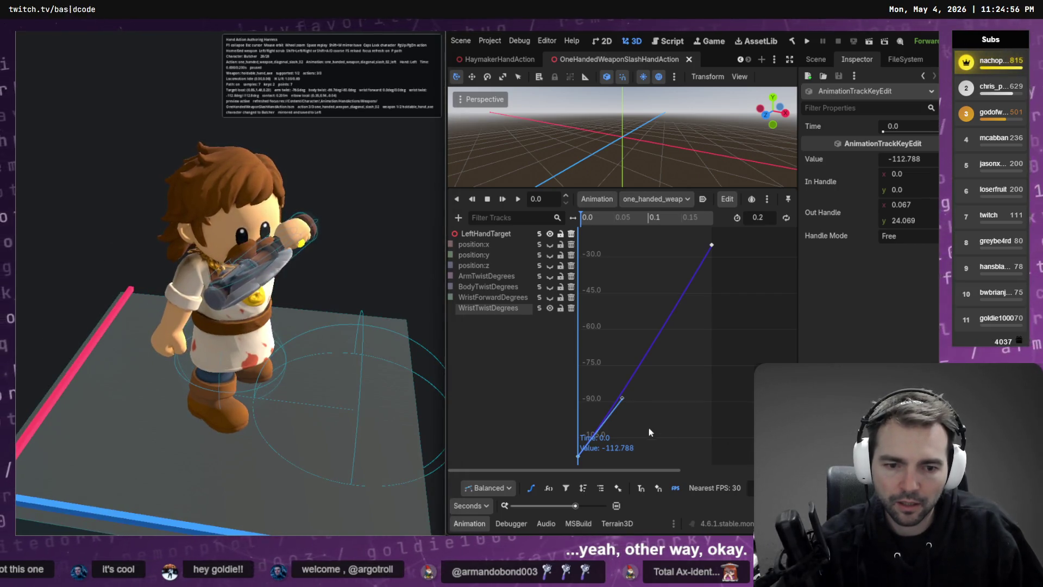
scroll(644, 350, down, 5)
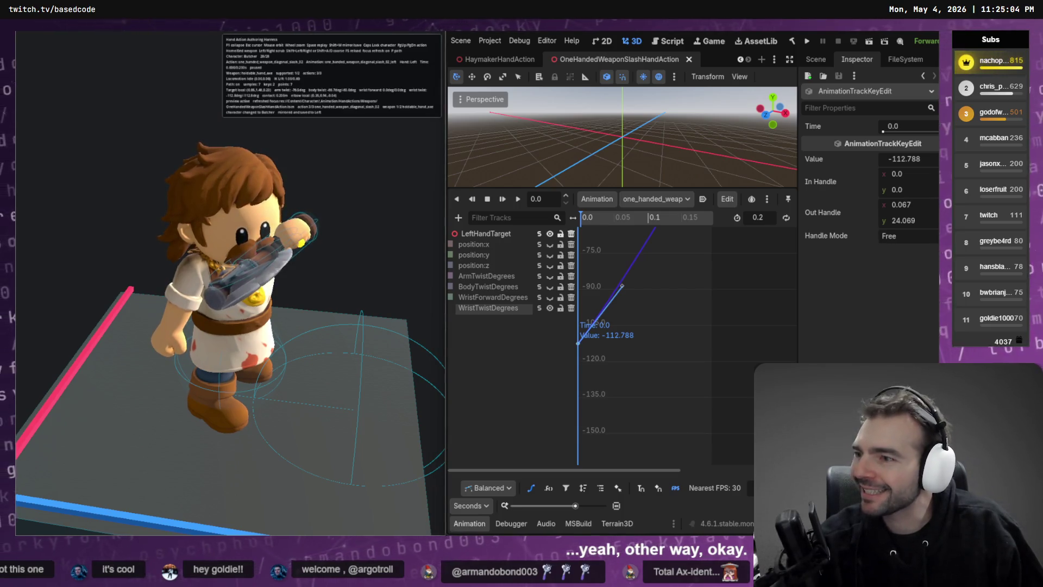
drag(580, 386, 542, 325)
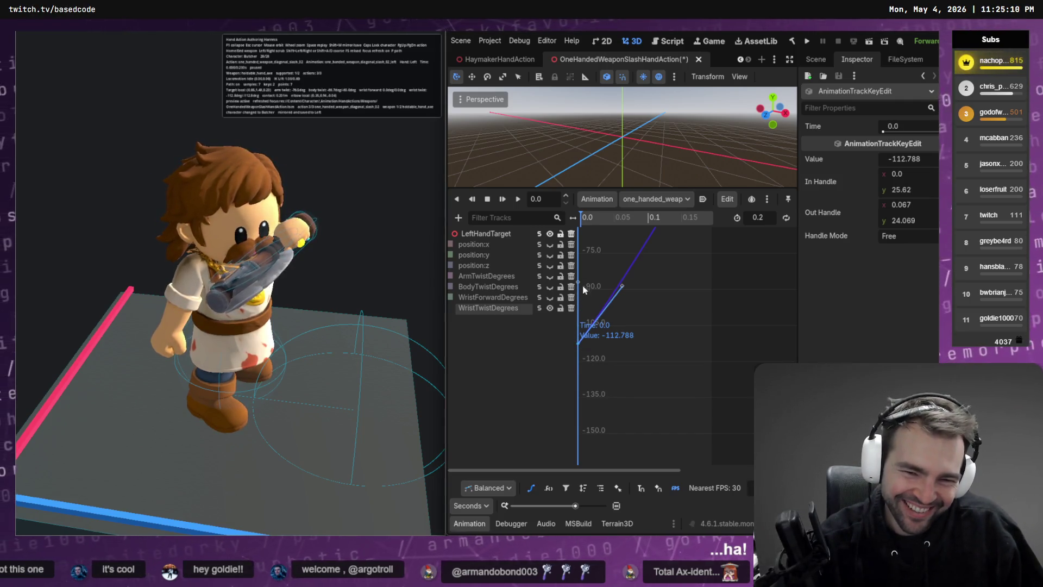
drag(579, 343, 585, 281)
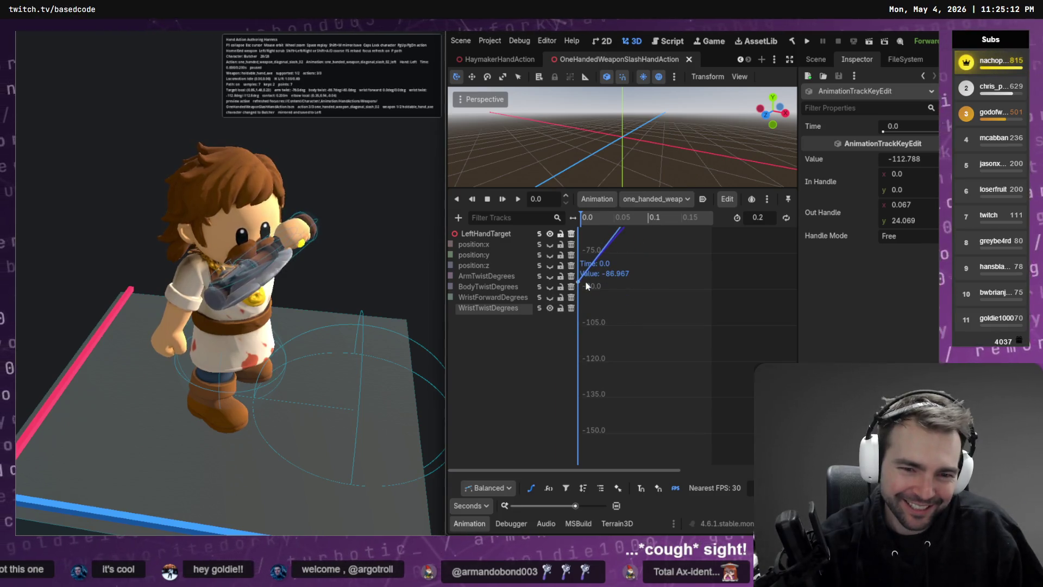
key(ctrl+s)
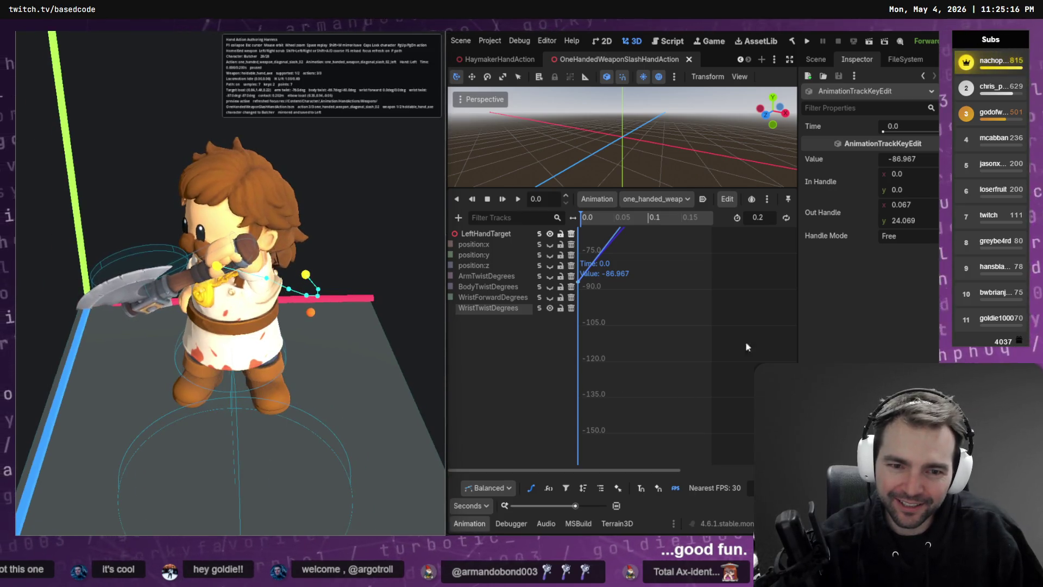
Raise the WristTwistDegrees start key from about -71 to roughly -58
drag(579, 284, 580, 247)
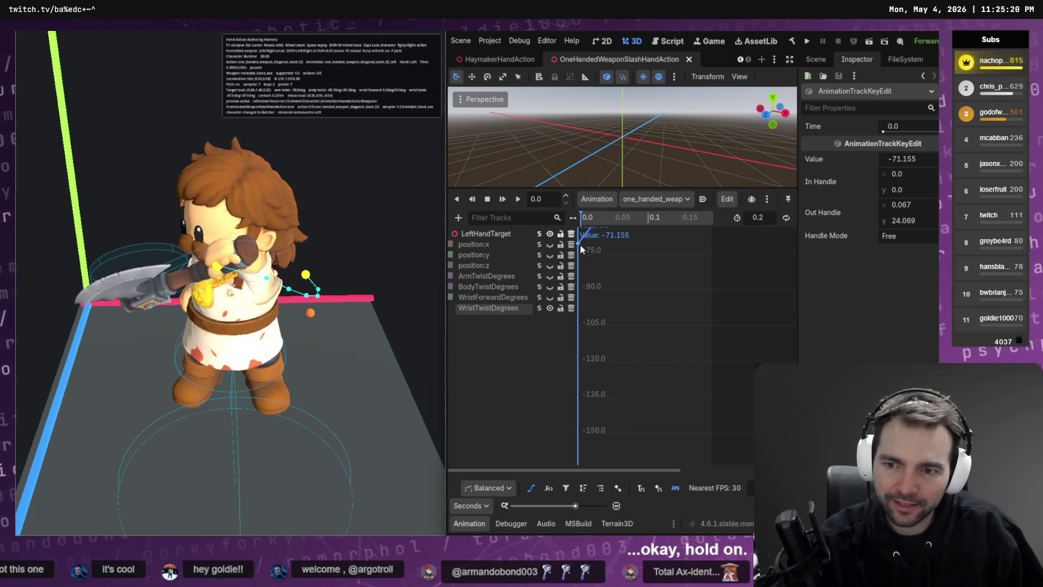
click(641, 289)
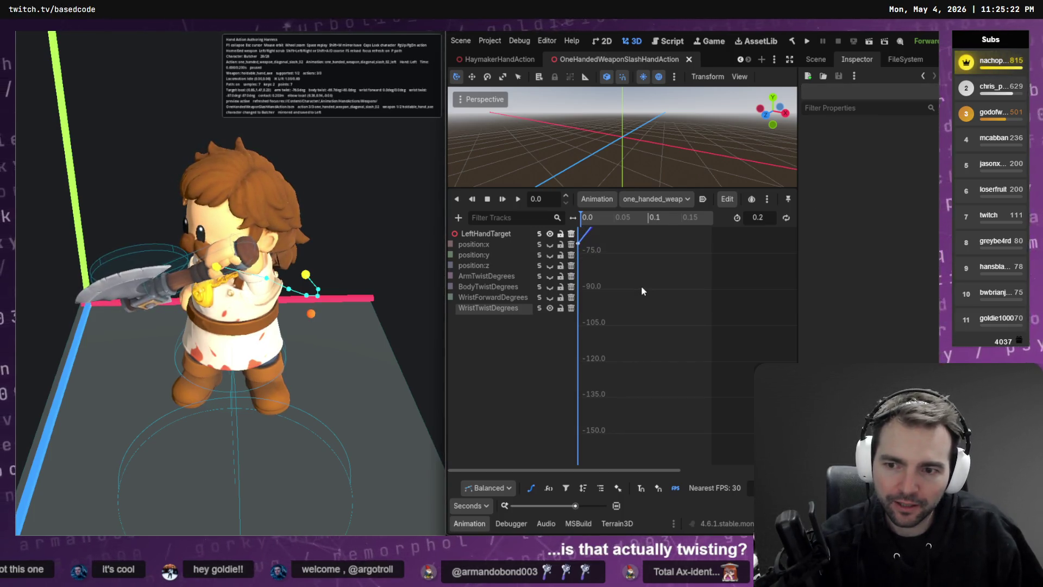
drag(580, 242, 582, 244)
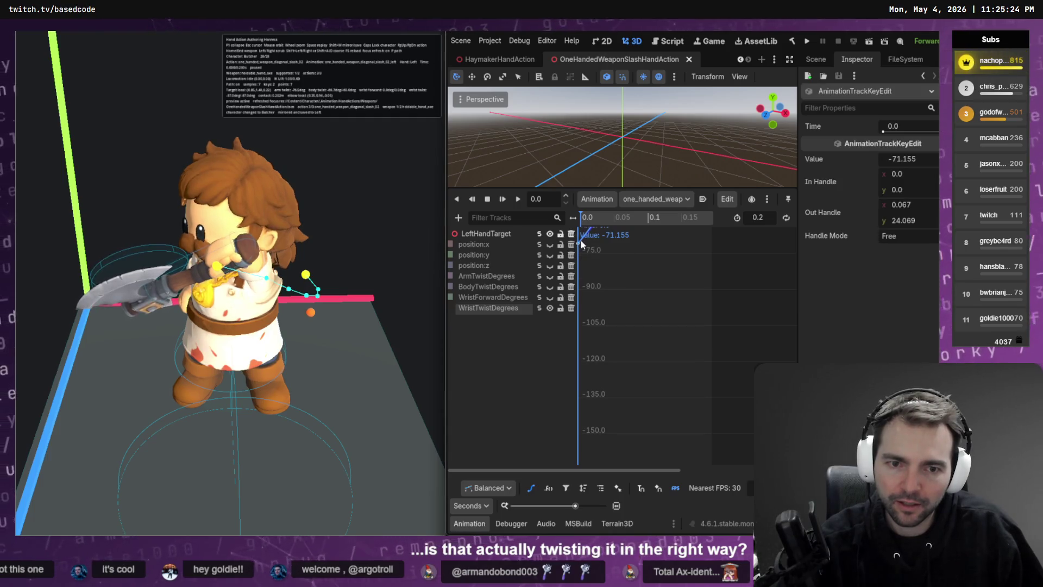
key(ctrl+z)
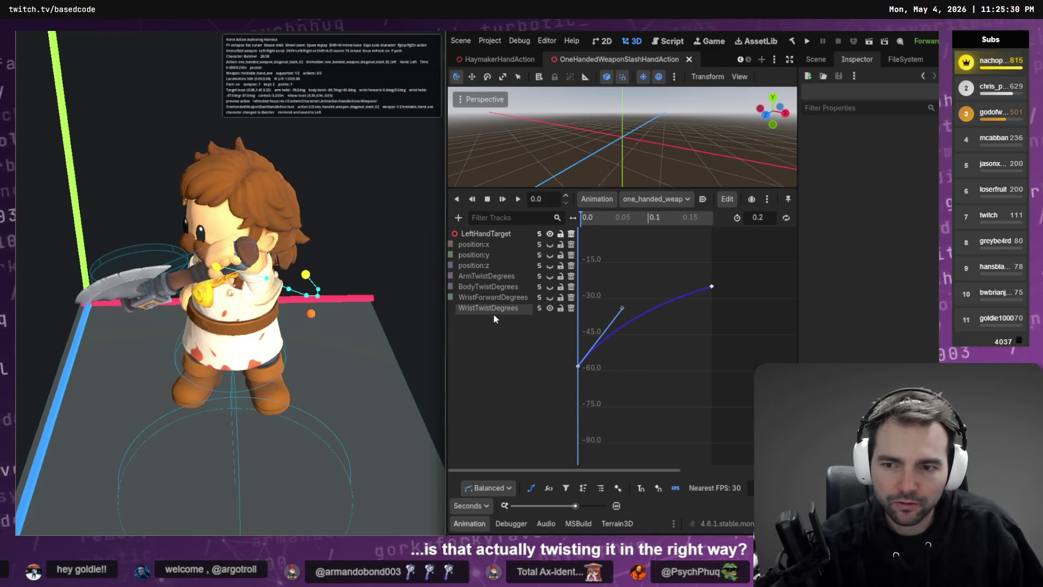
click(655, 199)
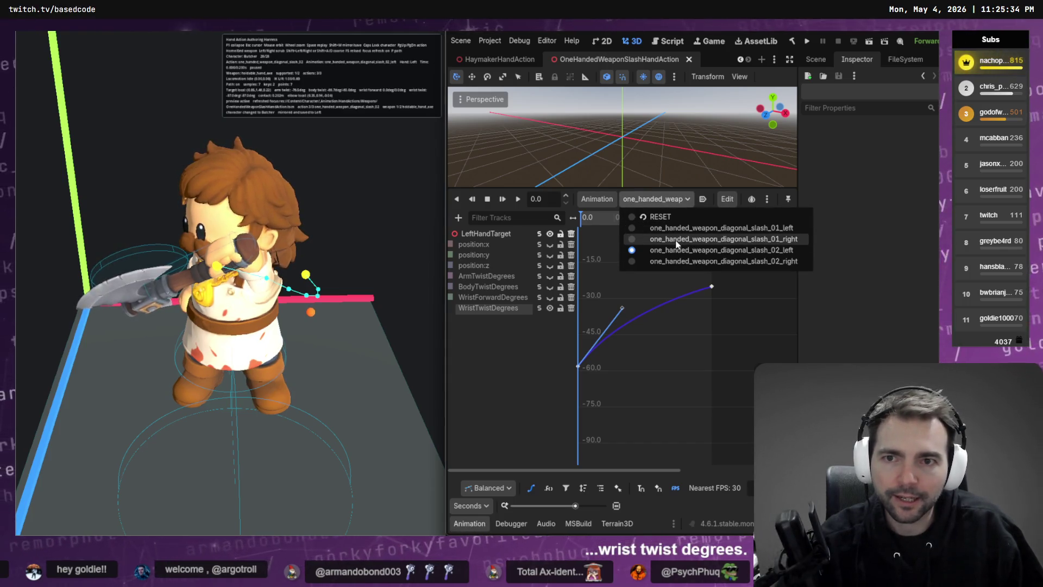
Move the WristTwistDegrees start key through -48.7 and -71.155 down to -112.788, saving each change
click(744, 373)
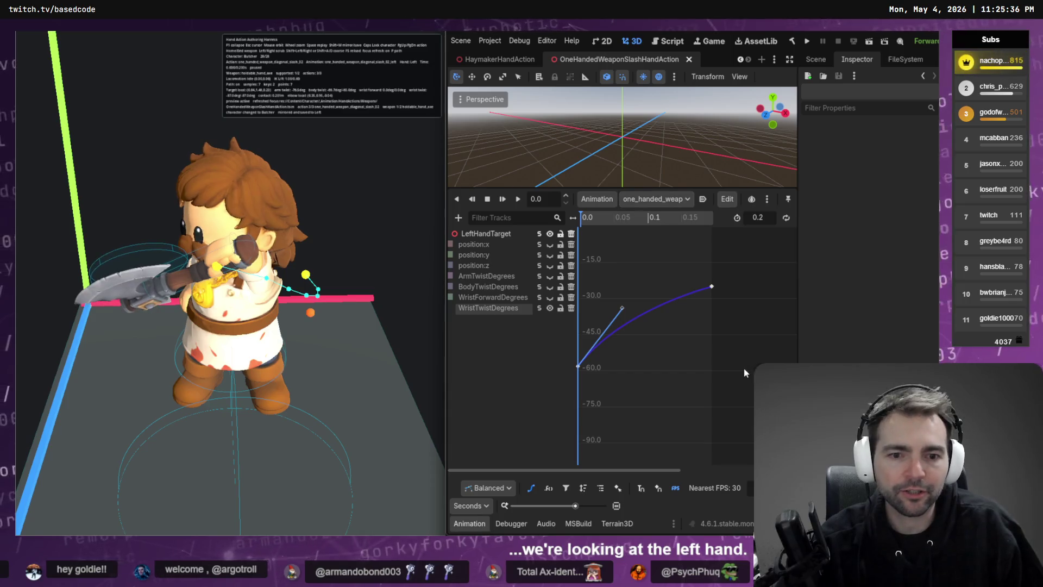
drag(578, 366, 580, 342)
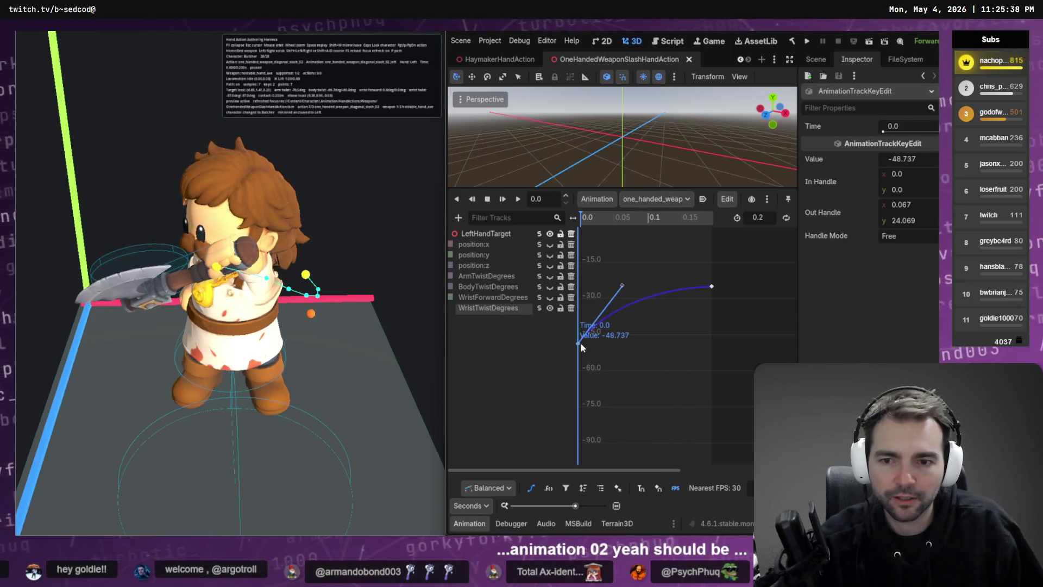
click(639, 354)
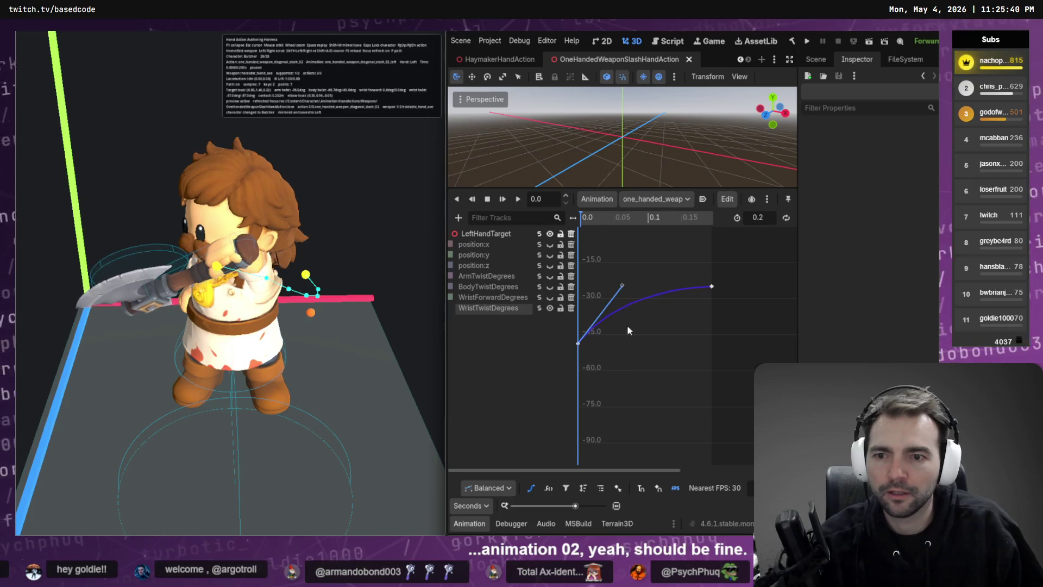
click(347, 233)
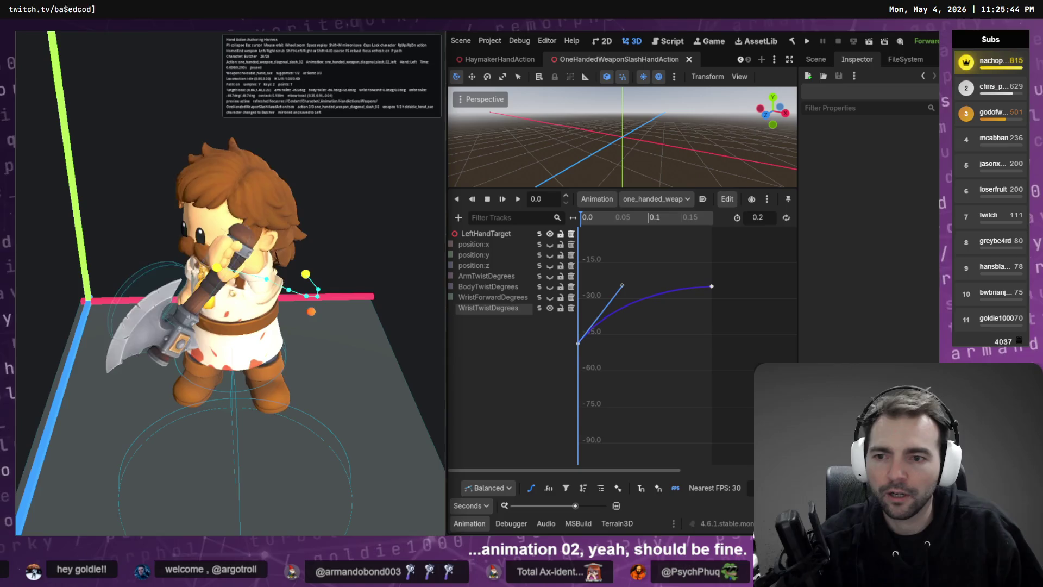
drag(578, 343, 627, 394)
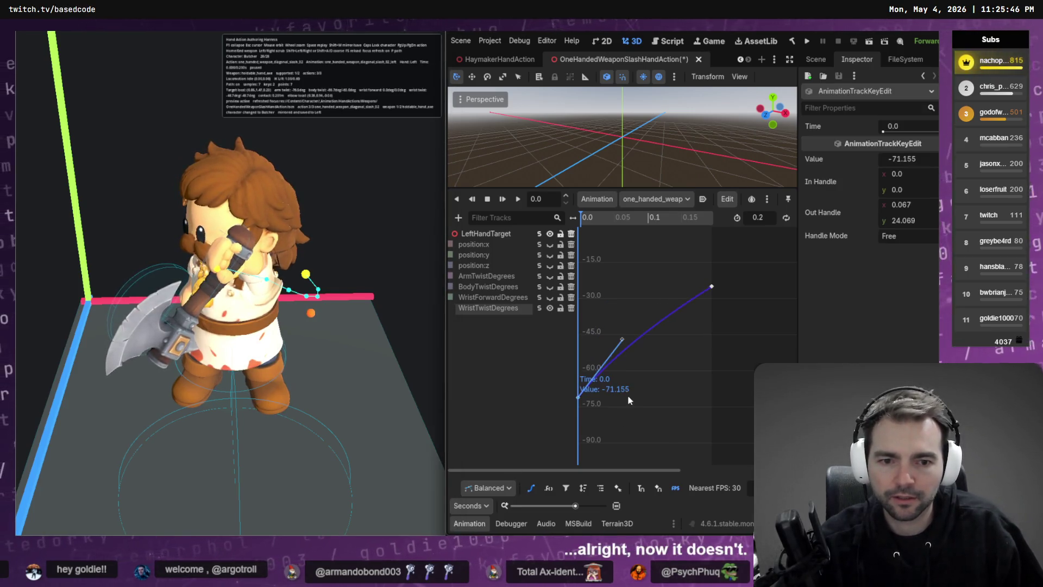
key(ctrl+s)
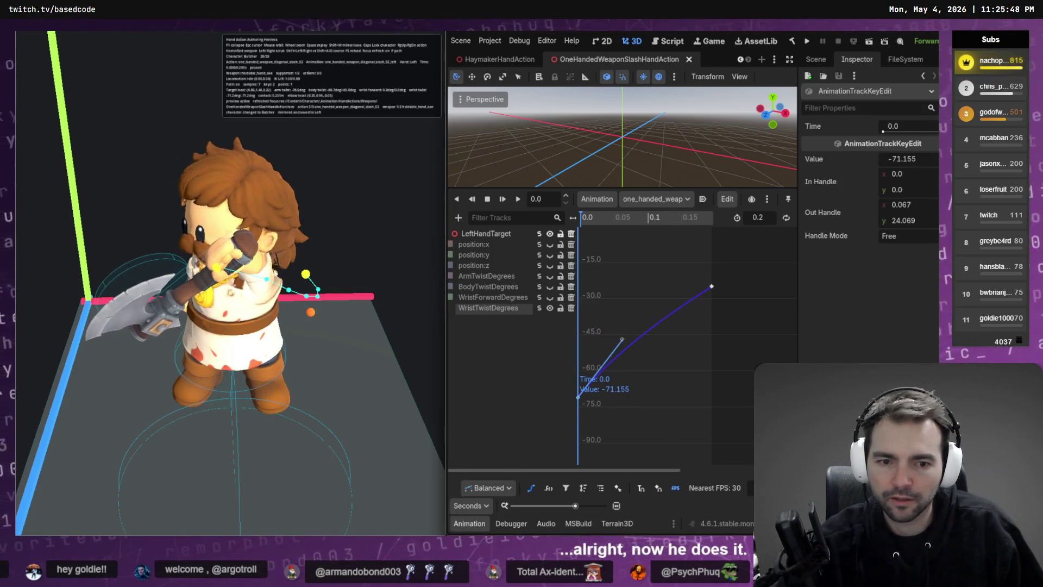
drag(578, 397, 683, 402)
key(ctrl+s)
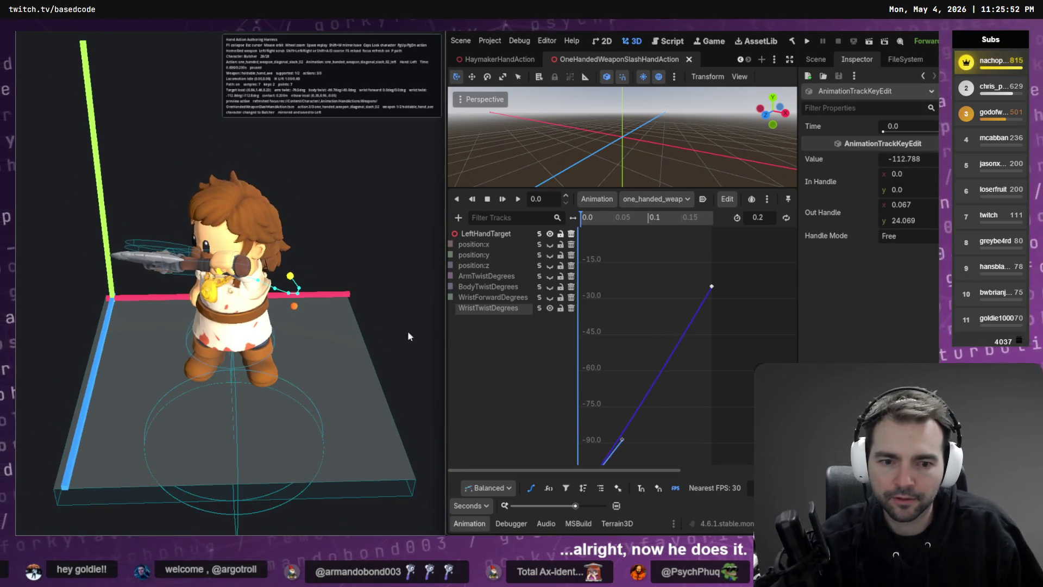
Lower the WristTwistDegrees start key to -159.425 and orbit the game preview to check the twist
click(623, 361)
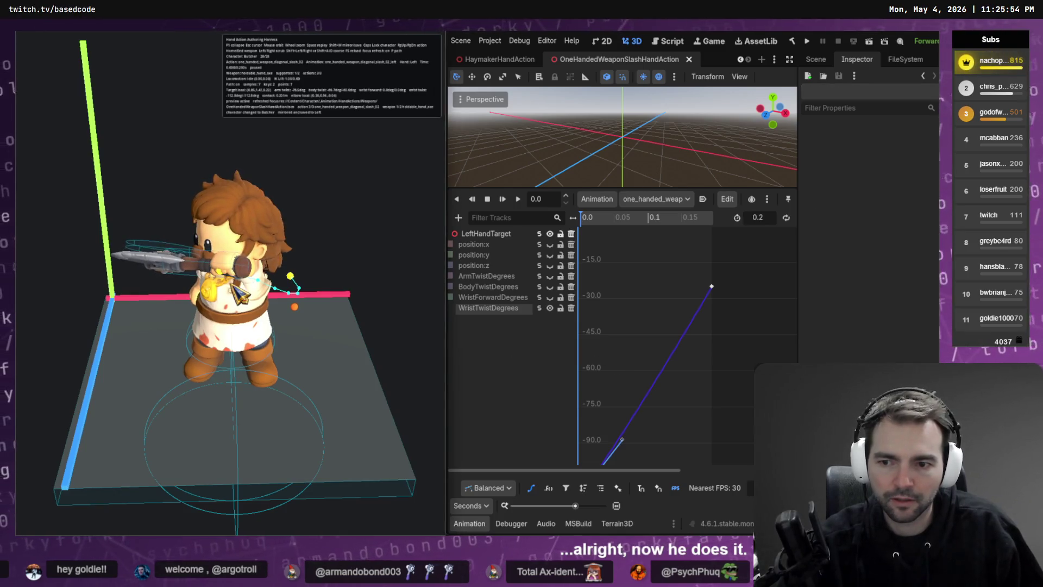
scroll(677, 380, down, 5)
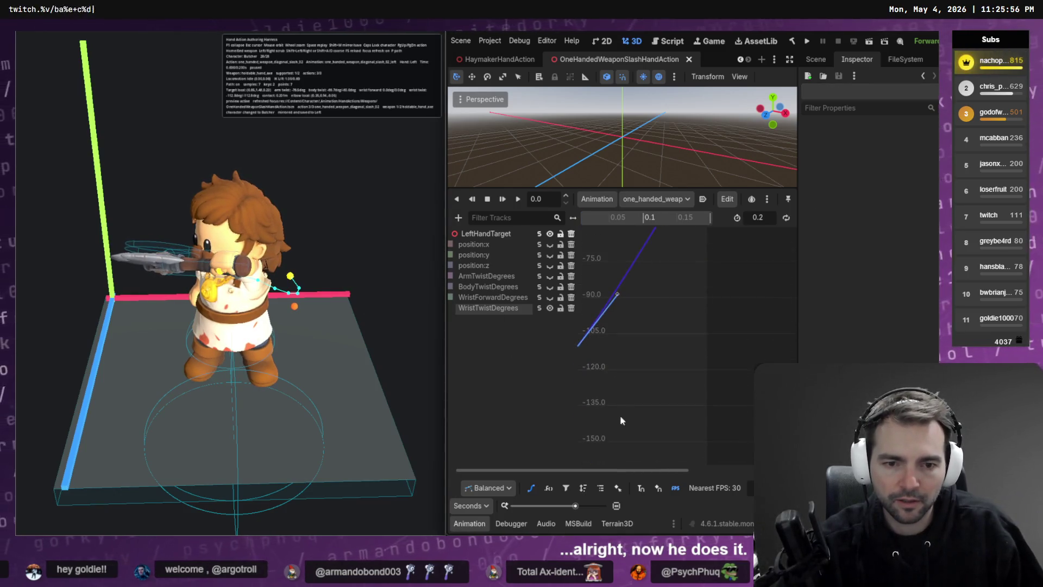
click(577, 292)
drag(577, 293, 588, 384)
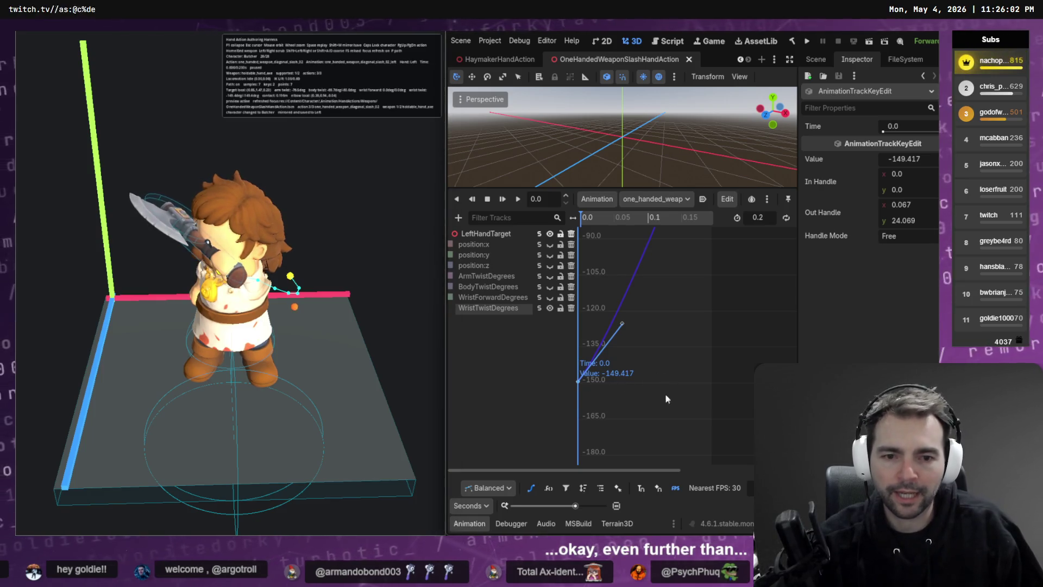
drag(580, 382, 580, 405)
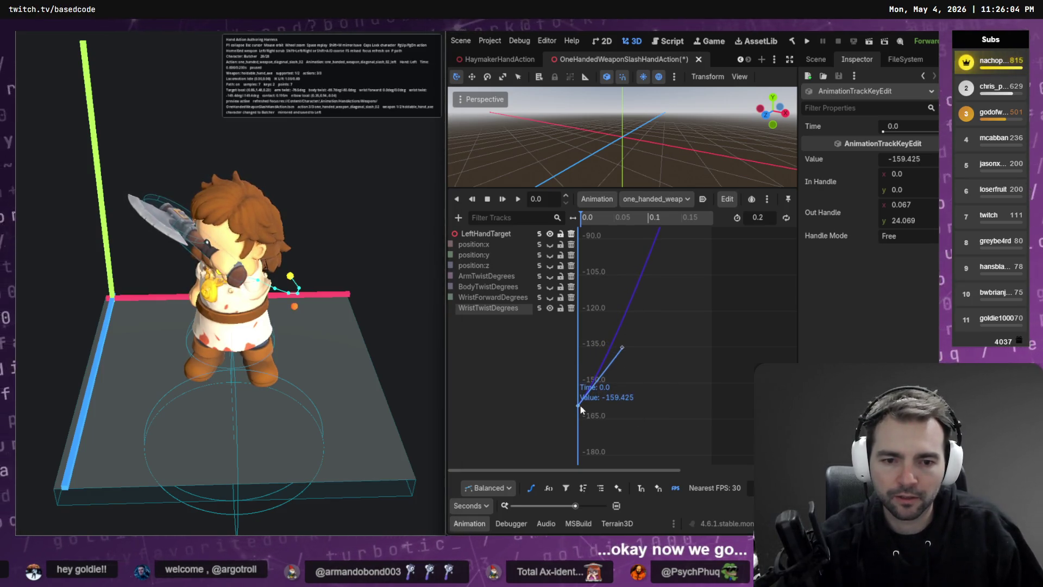
drag(345, 333, 261, 340)
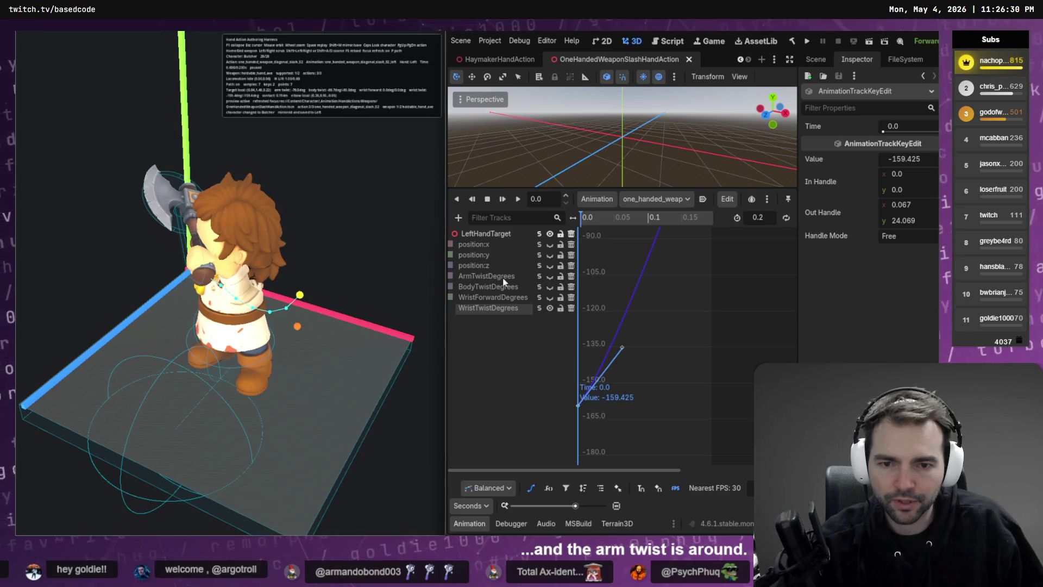
click(540, 277)
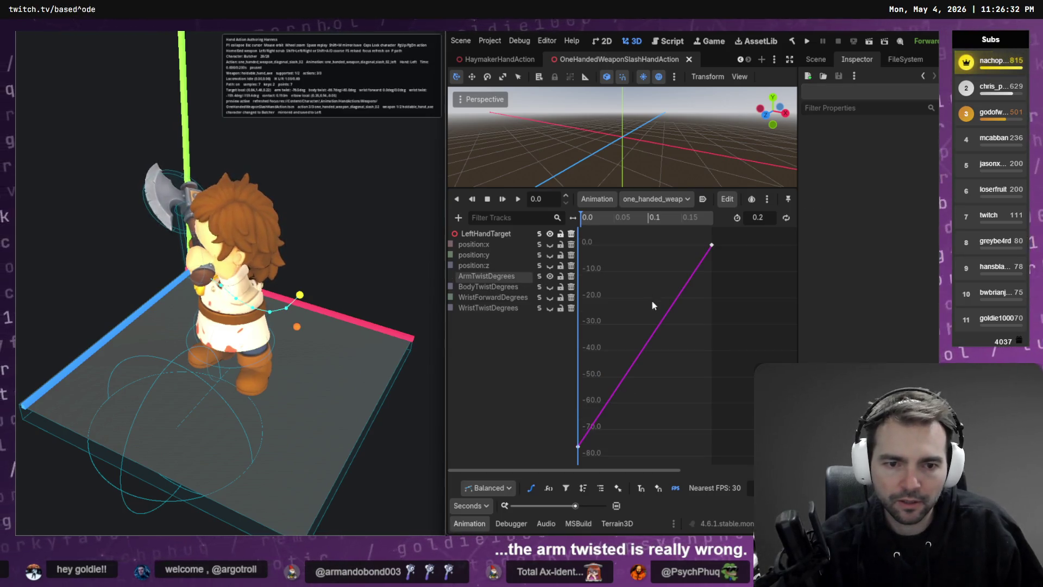
Drag the time-0 ArmTwistDegrees key from about -80 up to just above 0, undoing overshoots
drag(576, 443, 591, 310)
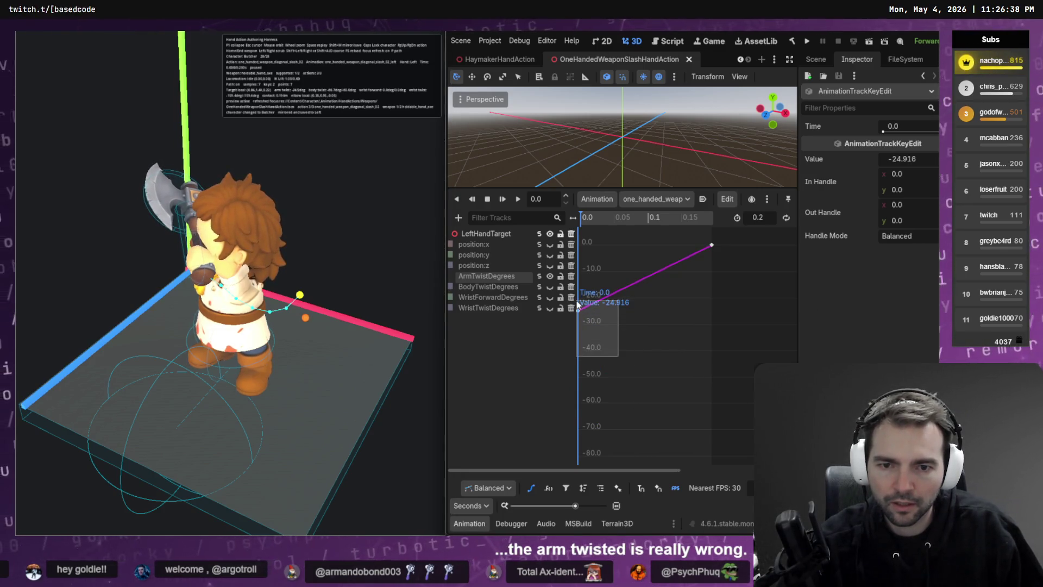
drag(579, 317, 588, 504)
key(ctrl+s)
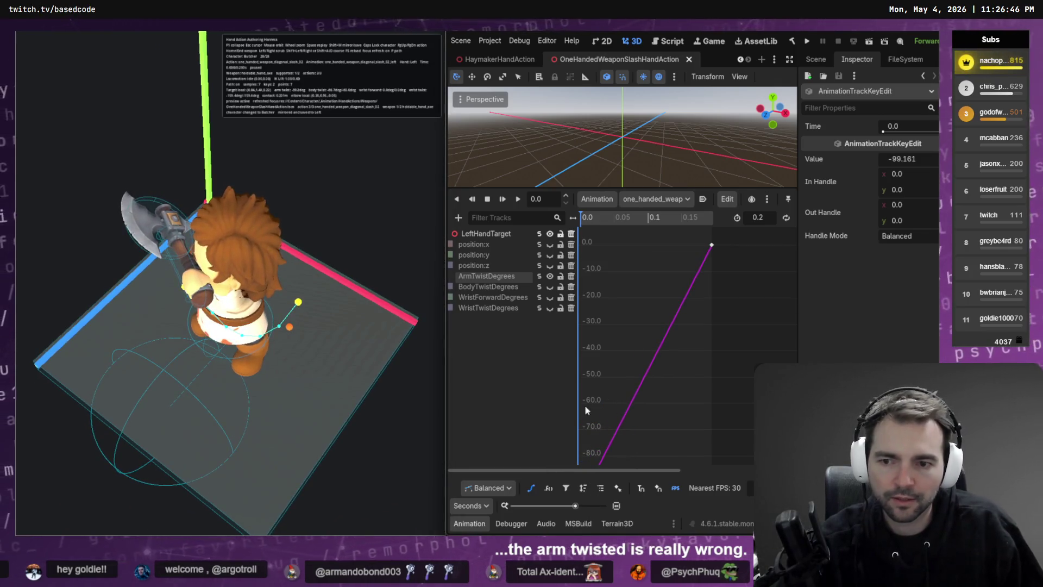
key(ctrl+z)
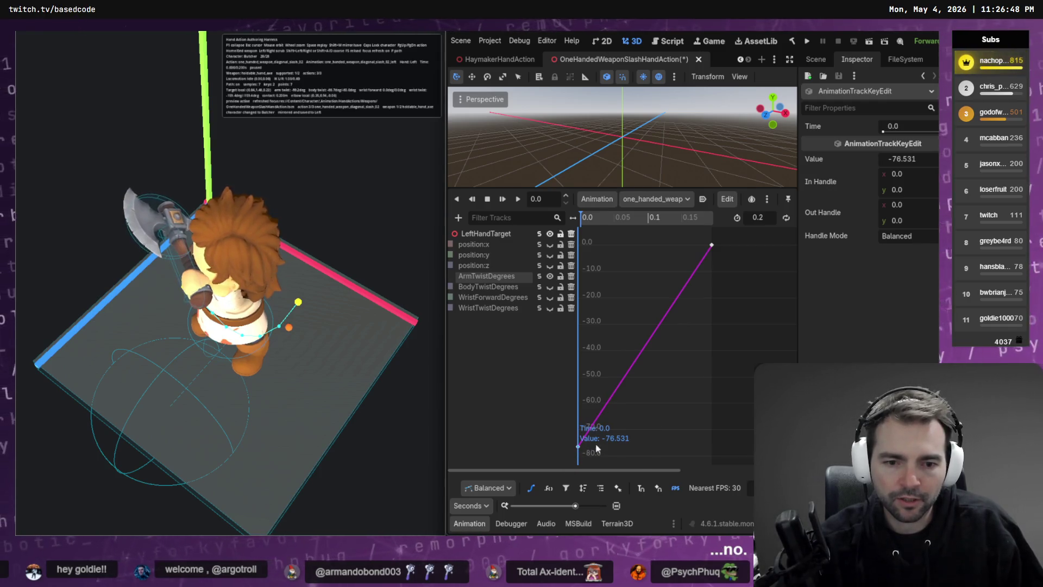
drag(580, 453, 583, 295)
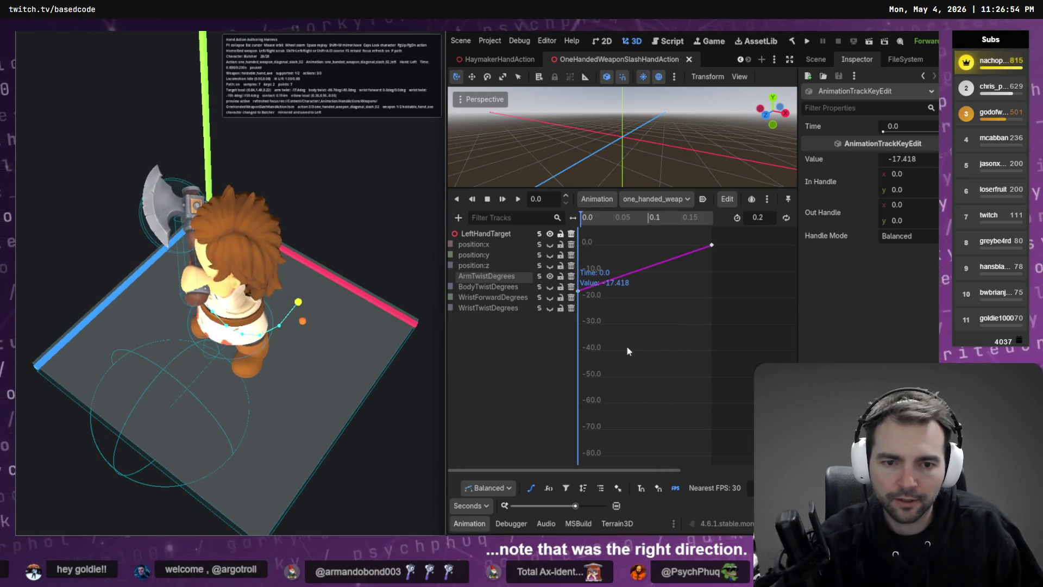
drag(578, 291, 584, 220)
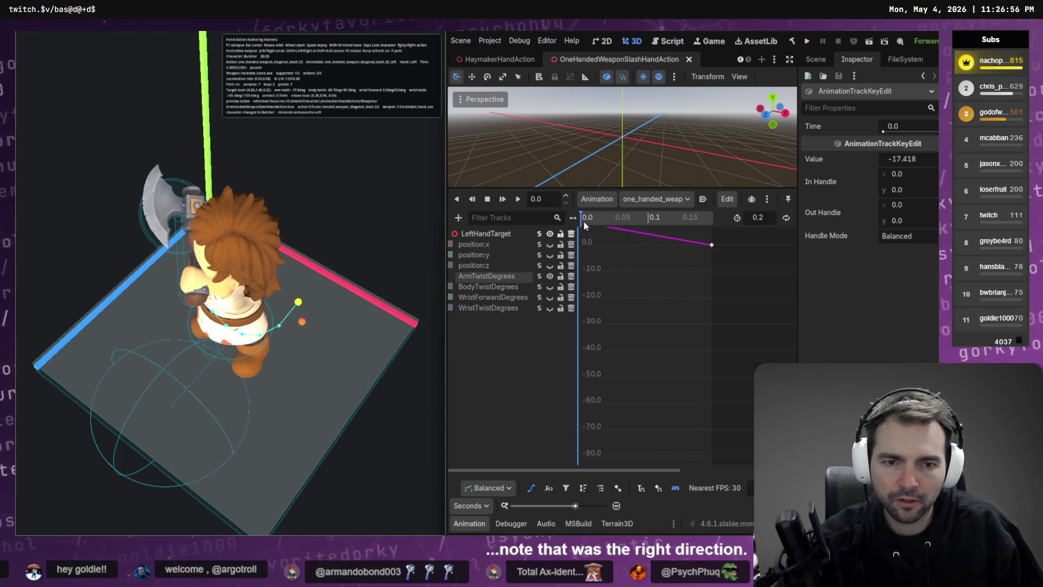
scroll(674, 388, up, 3)
click(670, 376)
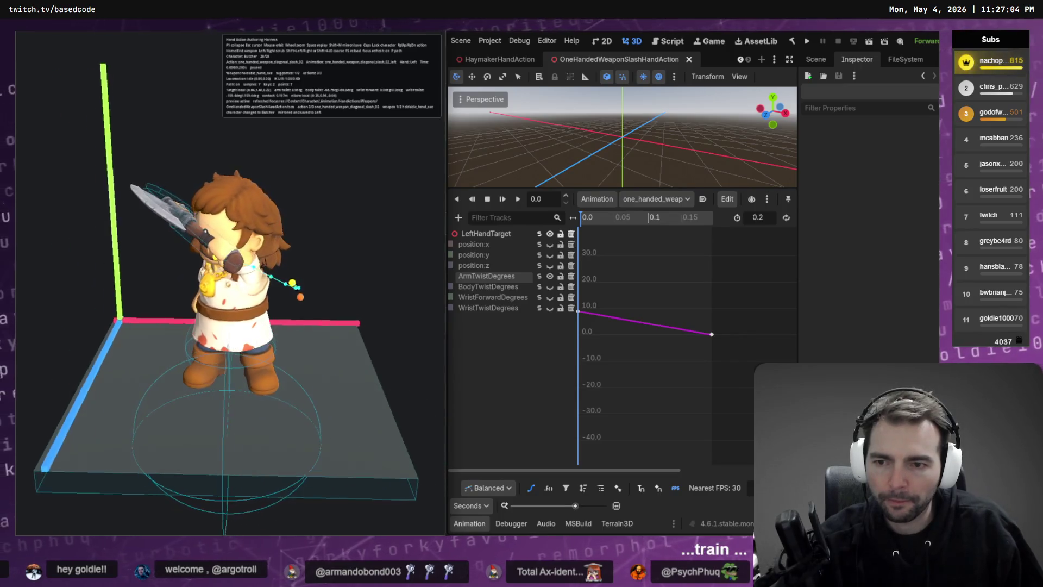
click(541, 246)
Fit the position:x curve, raise its time-0 key to about -0.09, and save
drag(584, 356, 585, 354)
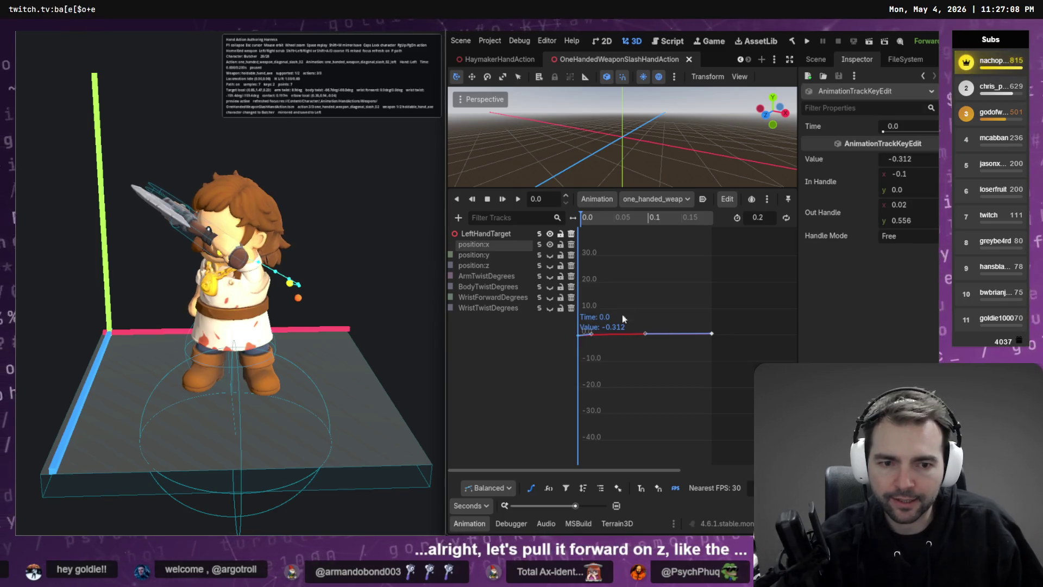
key(f)
mouse_move(578, 442)
mouse_down()
mouse_move(591, 419)
mouse_move(605, 427)
mouse_up()
key(ctrl+z)
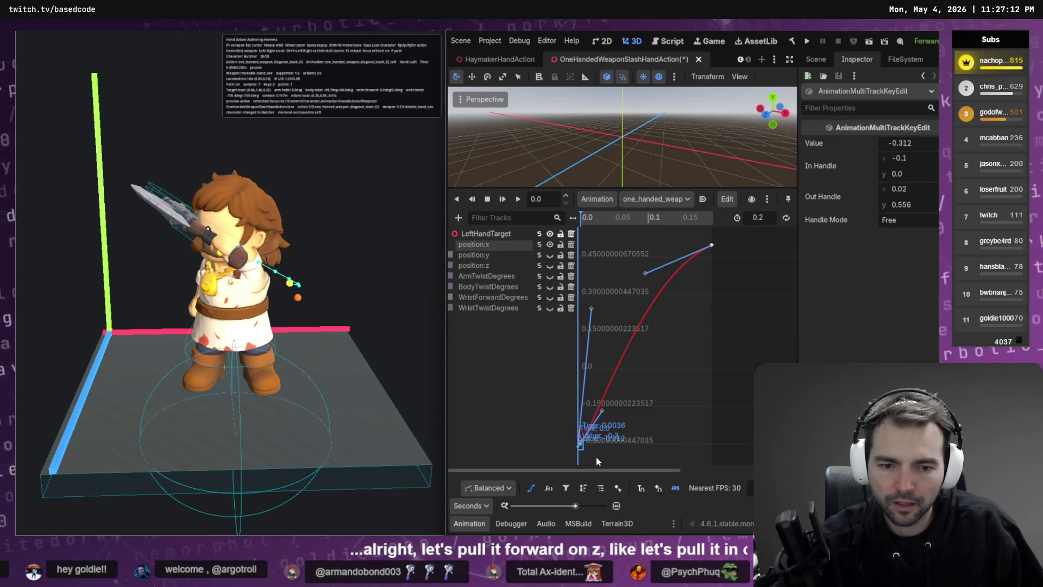
key(ctrl+a)
click(576, 443)
drag(575, 442, 577, 395)
key(ctrl+s)
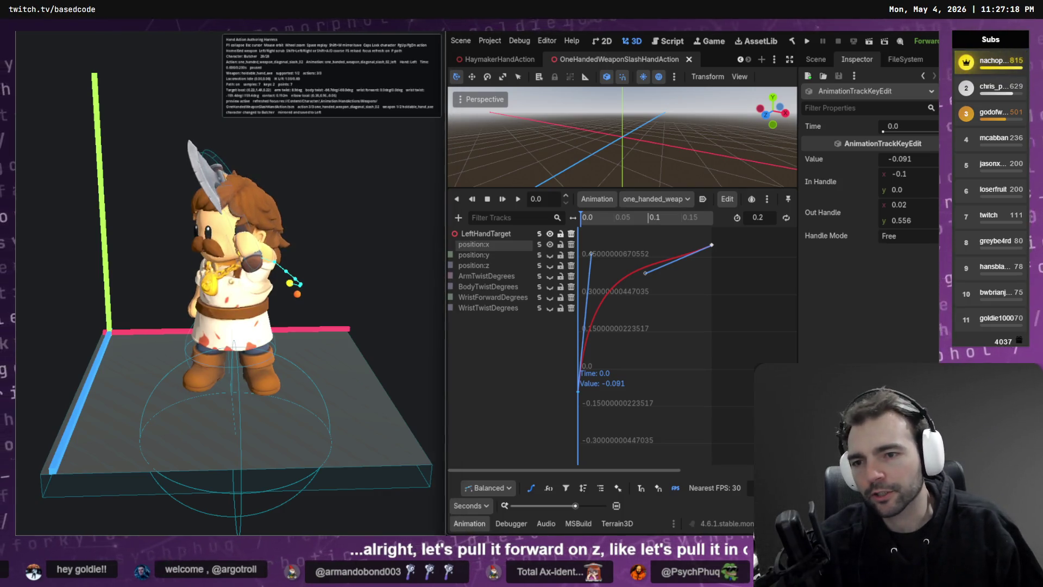
Undo back to -0.312, then set the time-0 position:x key to -0.217 and save
key(ctrl+z)
click(649, 445)
click(577, 446)
drag(579, 445, 578, 423)
key(ctrl+s)
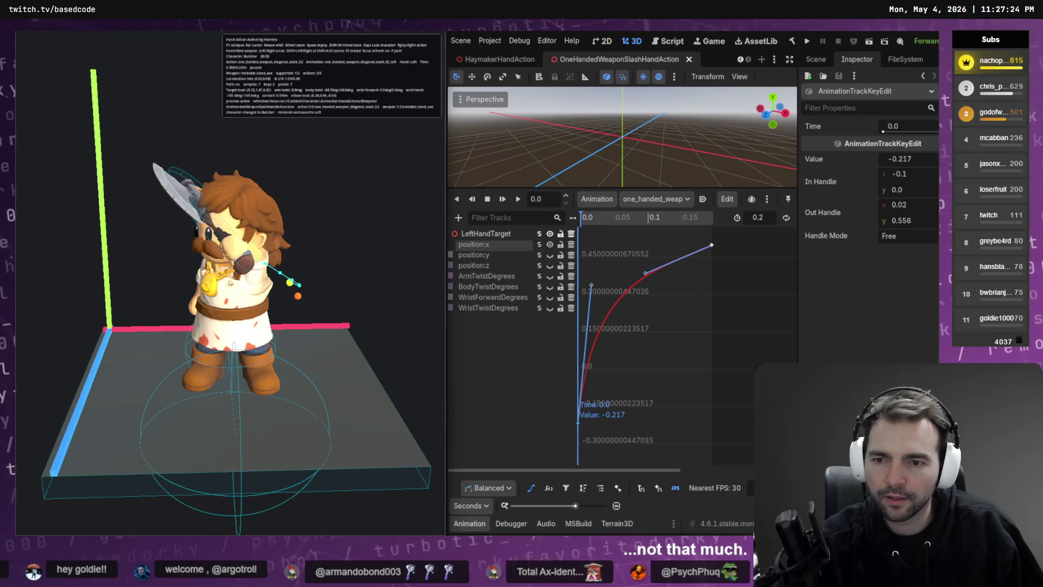
click(539, 268)
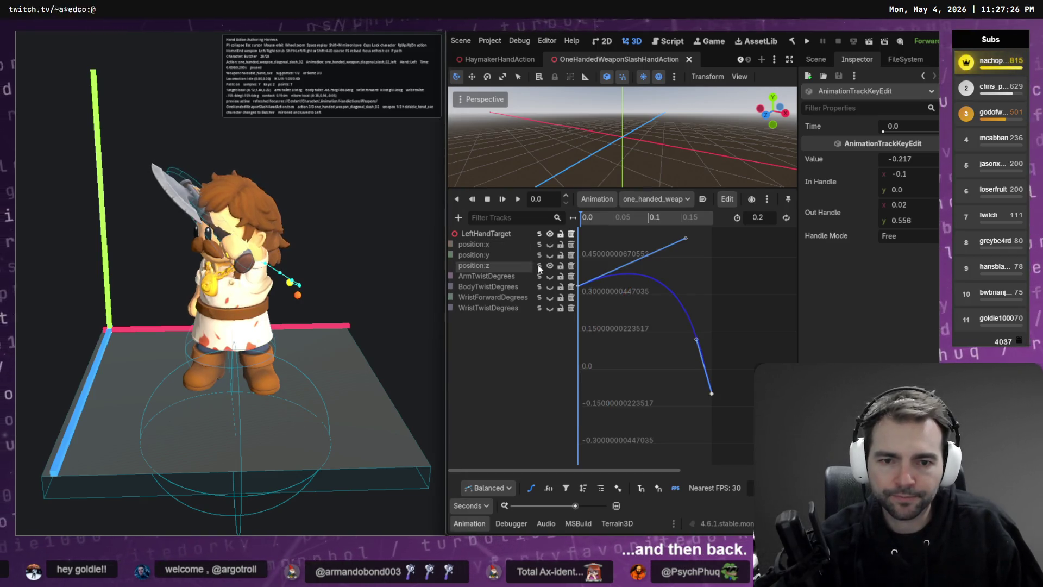
Drag the time-0 position:z key to 0.285 and save the scene
drag(580, 282, 580, 296)
key(ctrl+s)
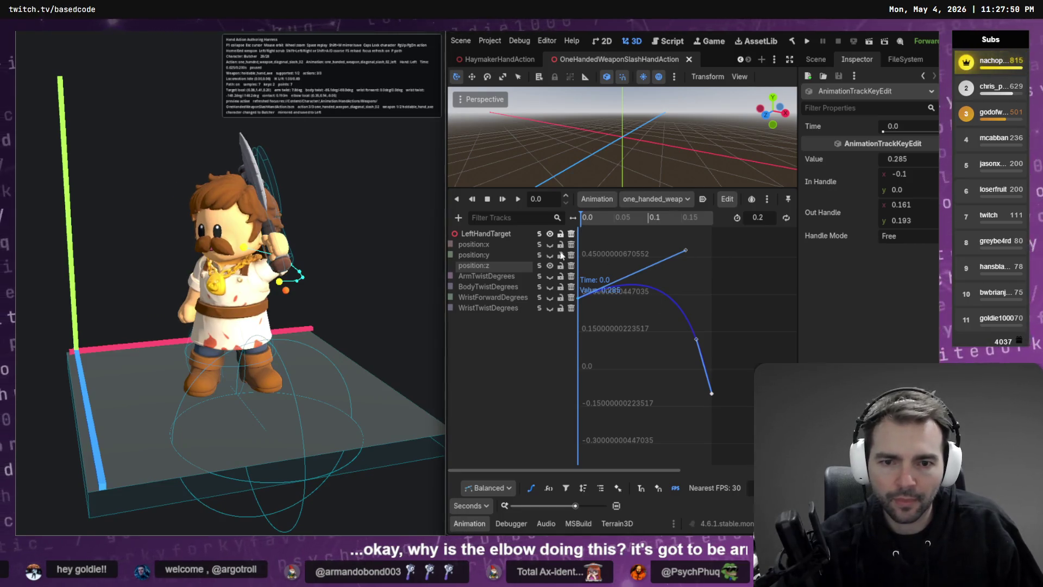
click(530, 308)
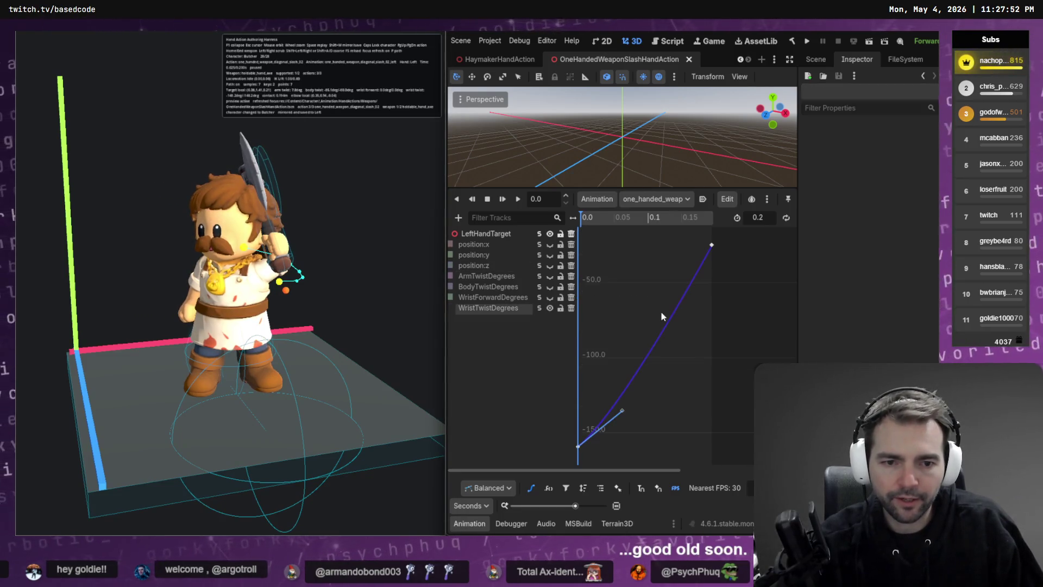
Try bending the WristTwistDegrees curve into an arc, undo it, and select BodyTwistDegrees
drag(622, 411, 588, 345)
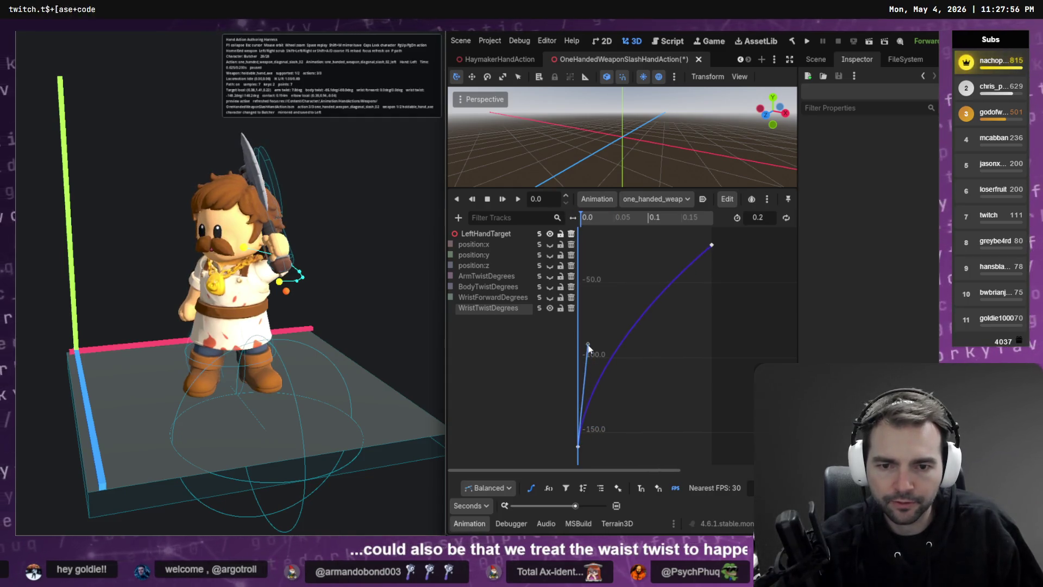
key(ctrl+z)
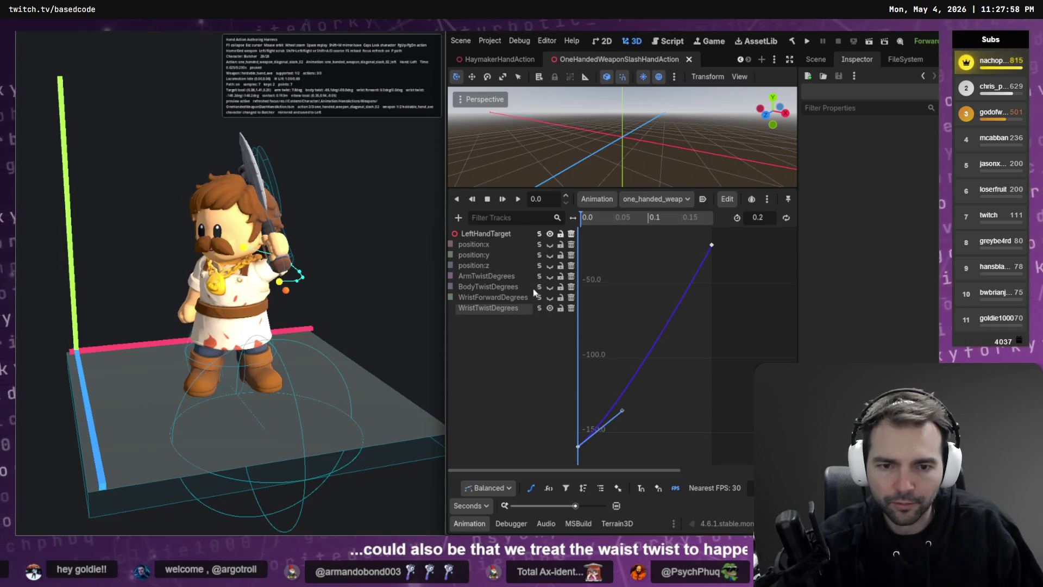
click(532, 288)
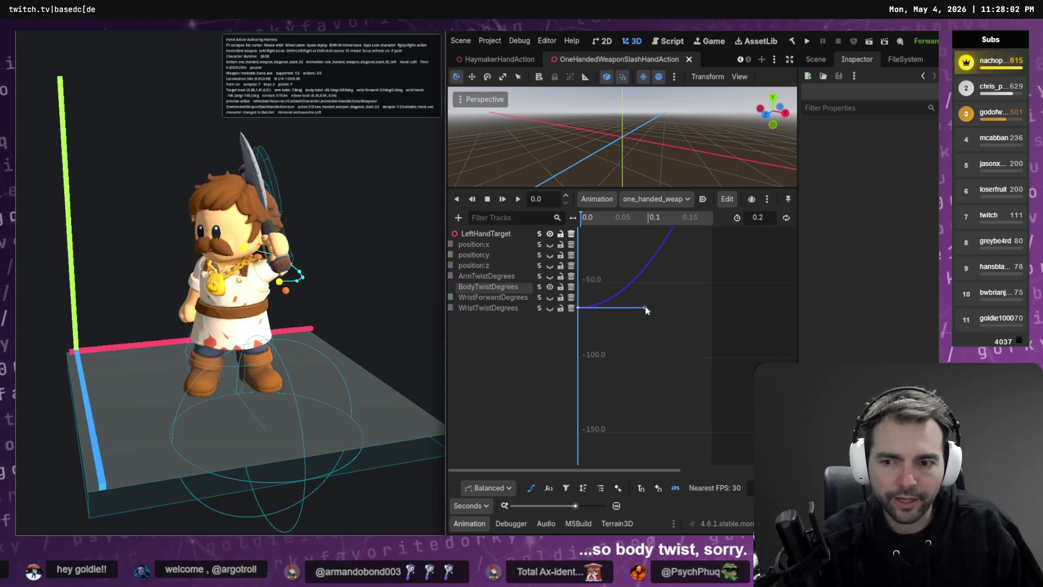
Steepen the BodyTwistDegrees start tangent and ease out its top, checking the pose in the preview
mouse_move(646, 309)
mouse_down()
mouse_move(626, 250)
mouse_move(587, 246)
mouse_up()
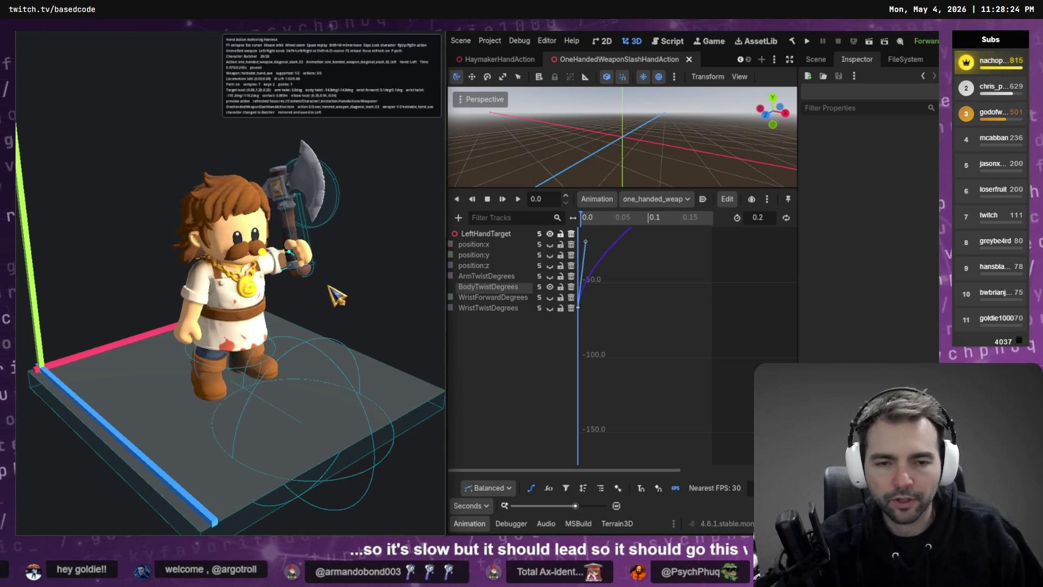
scroll(592, 295, up, 3)
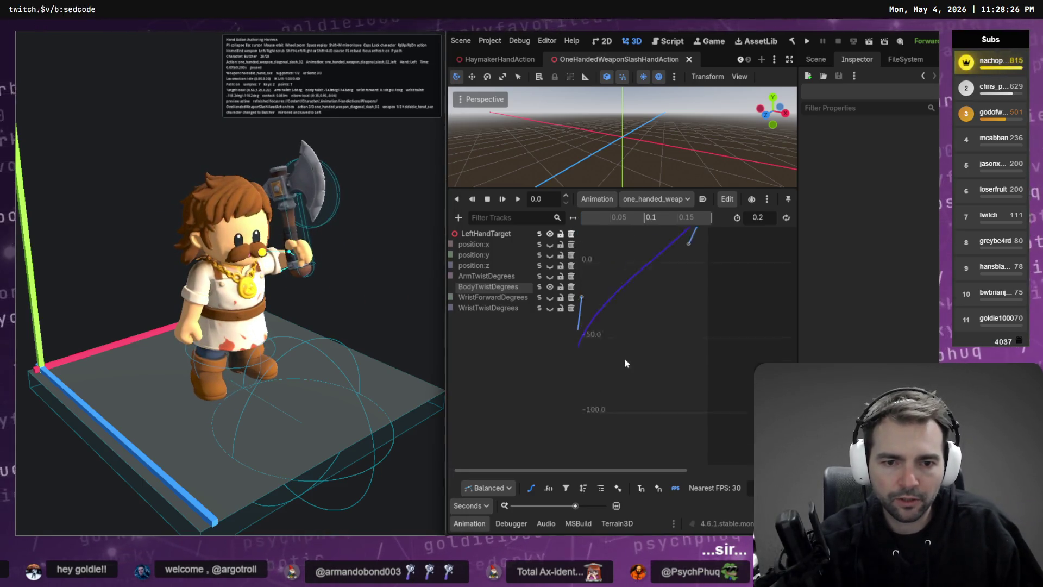
drag(585, 332, 590, 246)
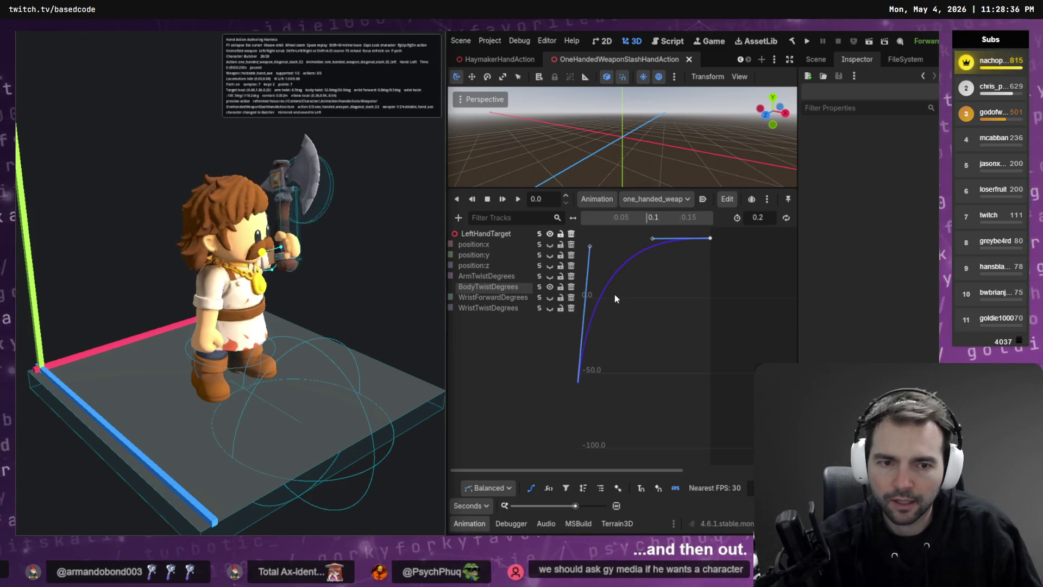
drag(652, 238, 631, 291)
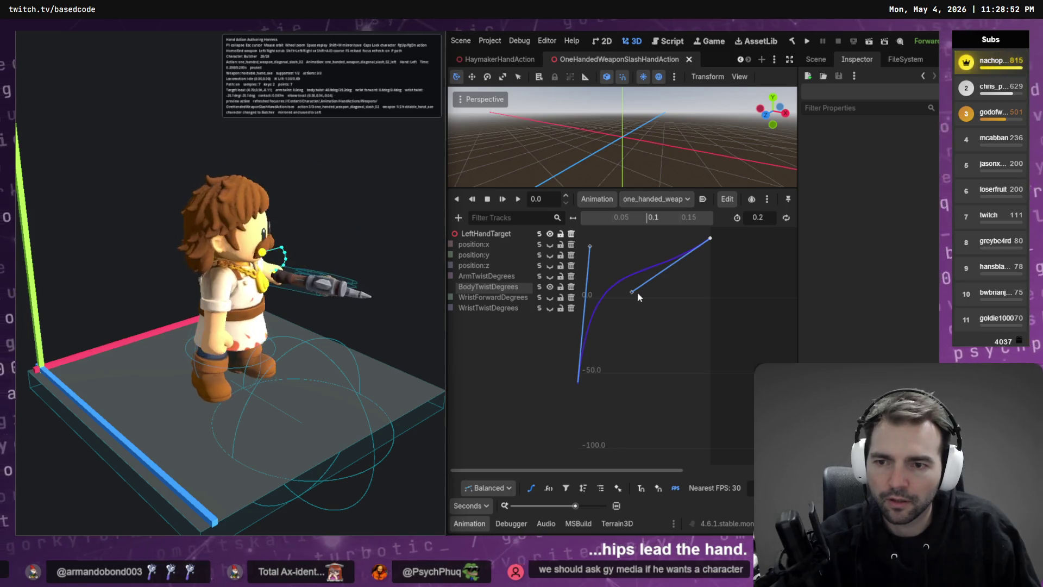
drag(434, 266, 348, 266)
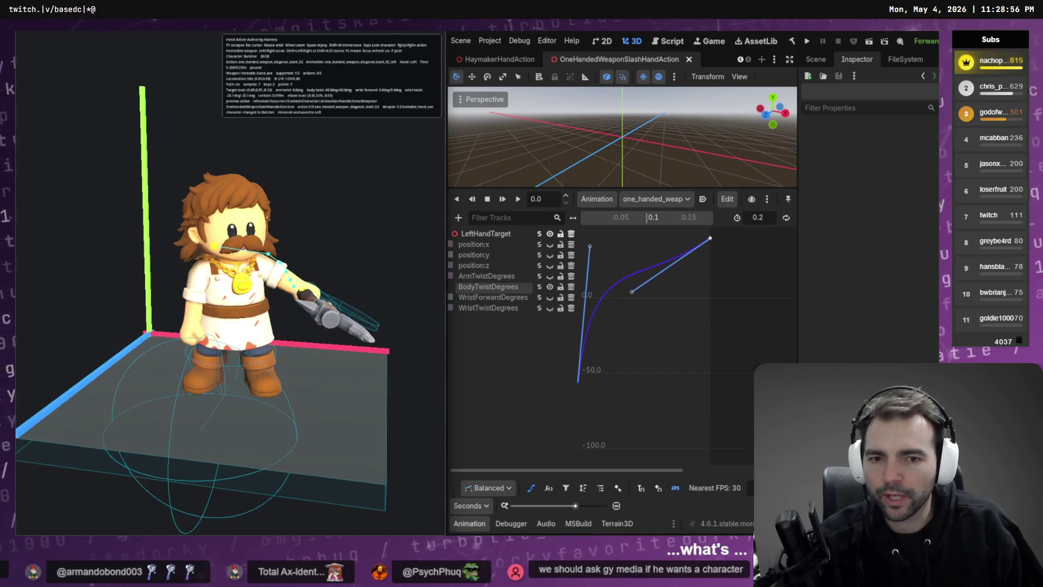
key(Escape)
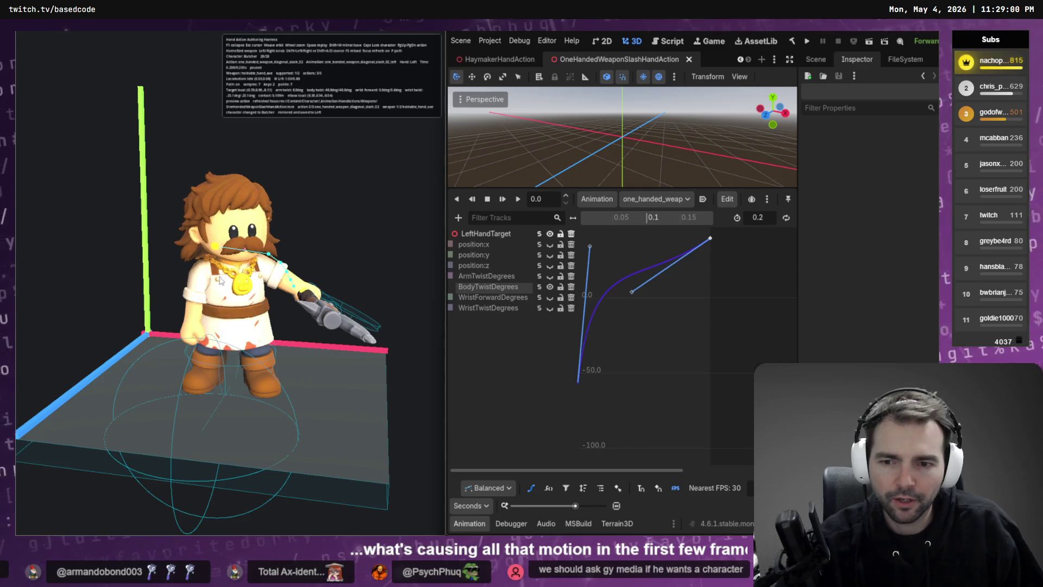
click(550, 234)
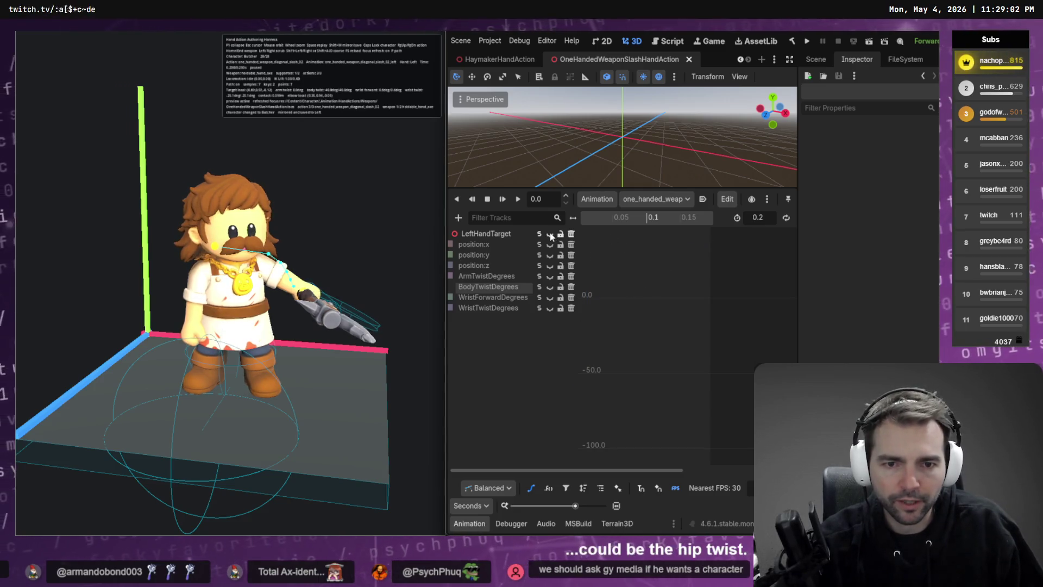
Show all curves, then hide BodyTwistDegrees and WristTwistDegrees, refitting the graph each time
click(549, 234)
key(f)
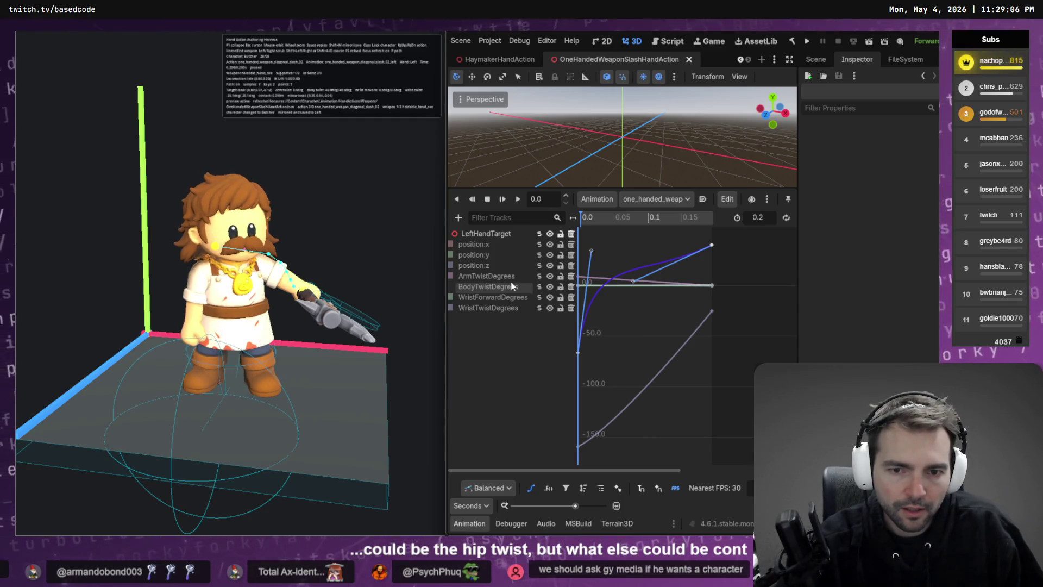
click(550, 287)
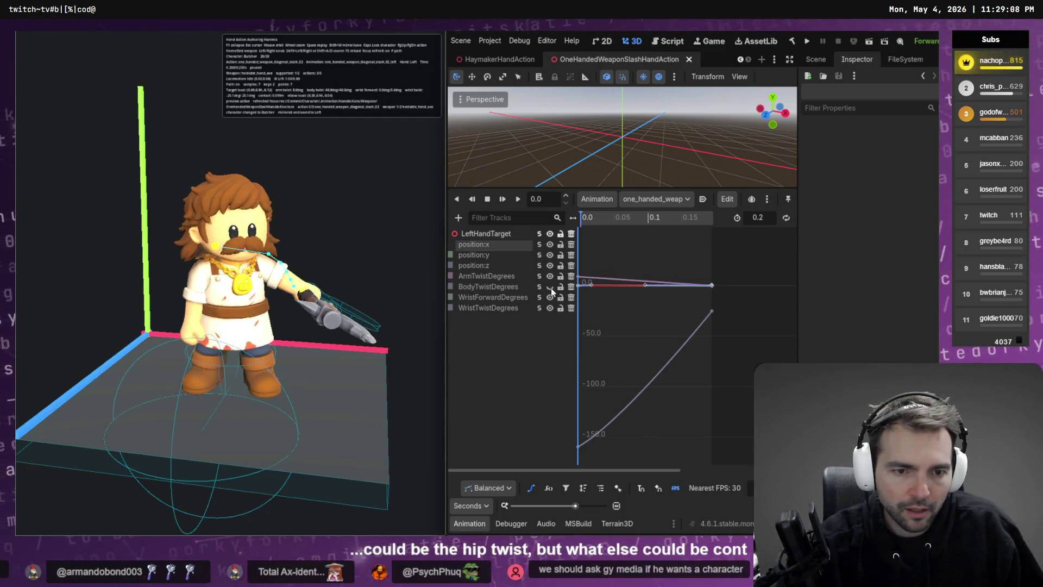
key(f)
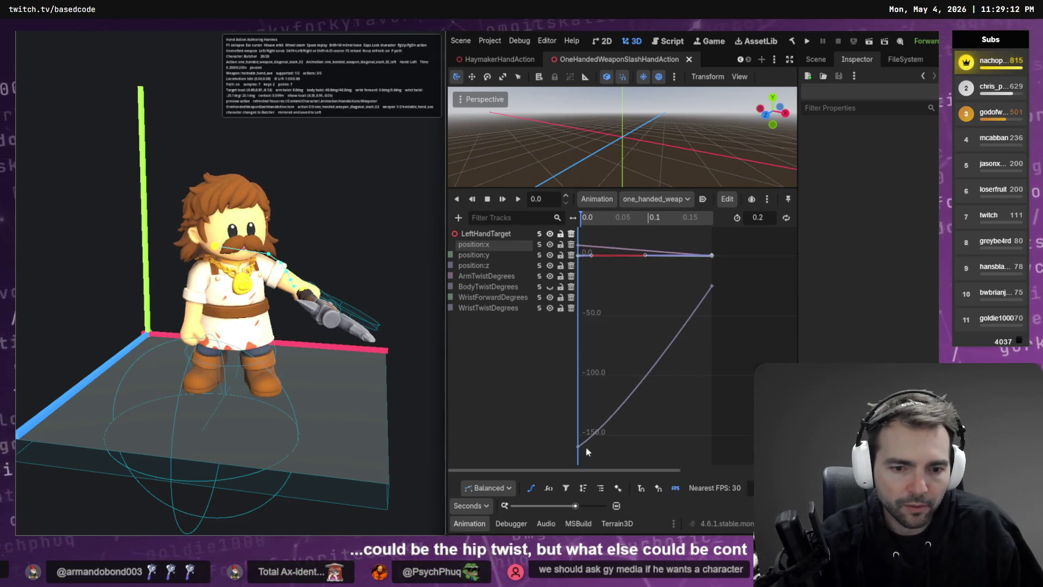
click(550, 308)
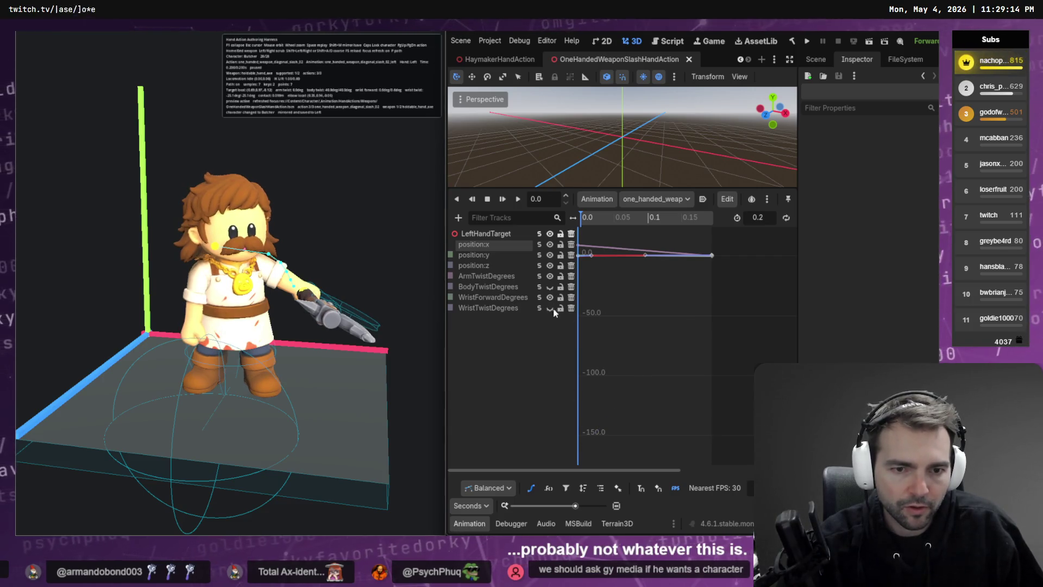
key(f)
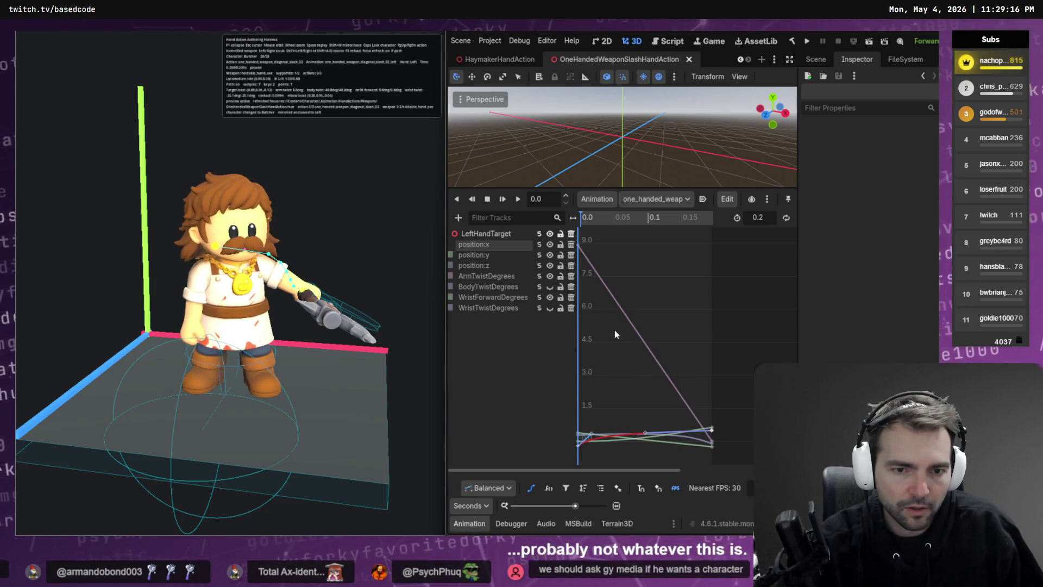
scroll(618, 358, down, 3)
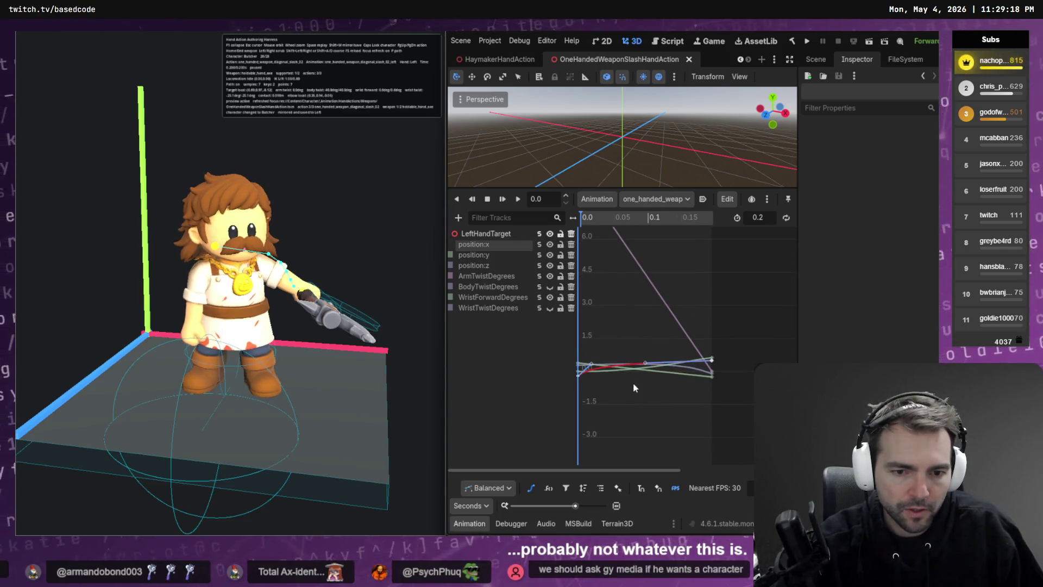
Hide ArmTwistDegrees, position:y, position:z and WristForwardDegrees so only position:x remains, then adjust its tangent
click(550, 277)
key(f)
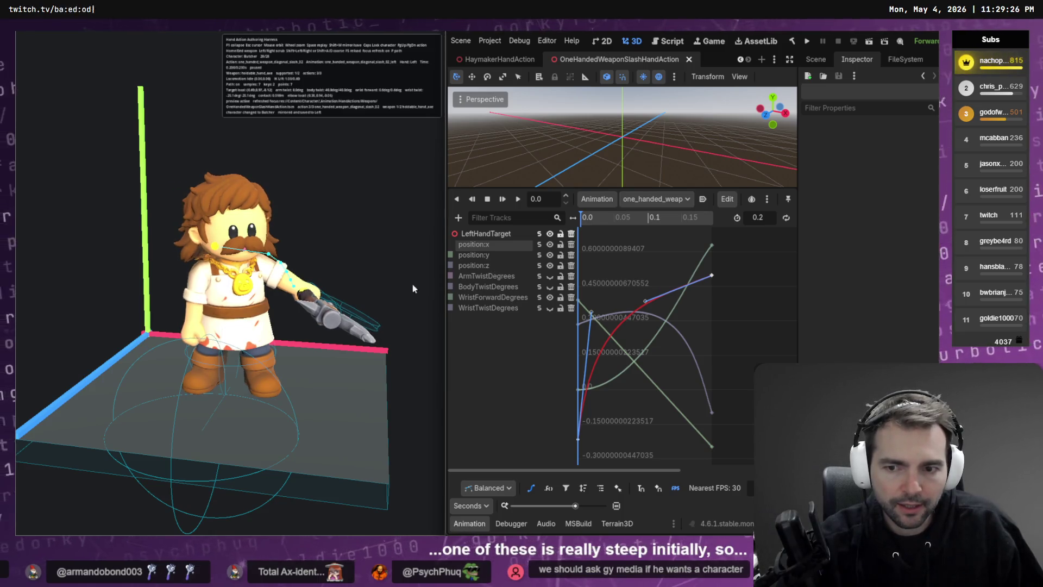
mouse_move(432, 283)
mouse_down()
mouse_move(380, 282)
mouse_move(434, 282)
mouse_up()
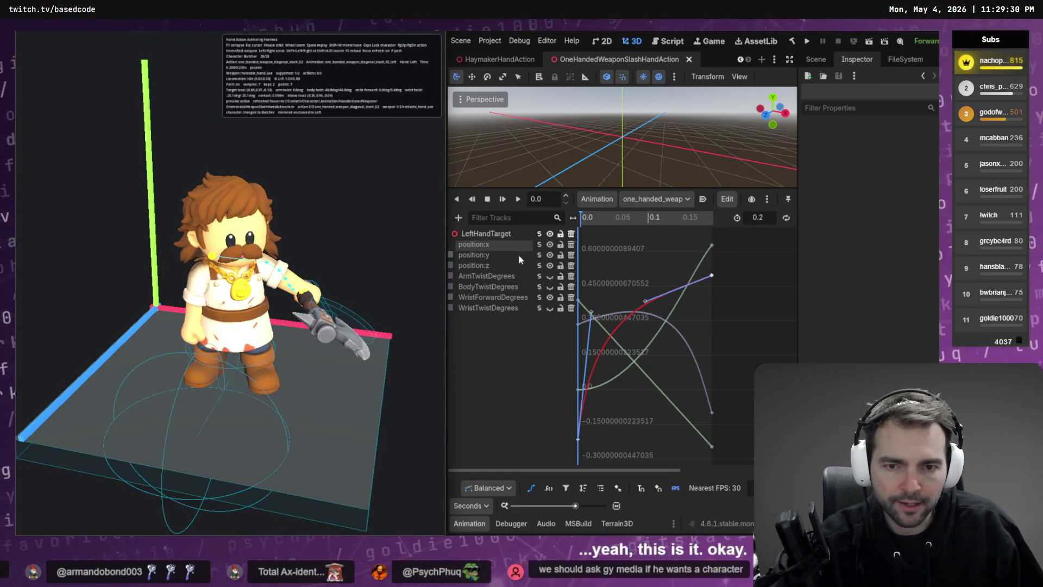
shift+click(550, 245)
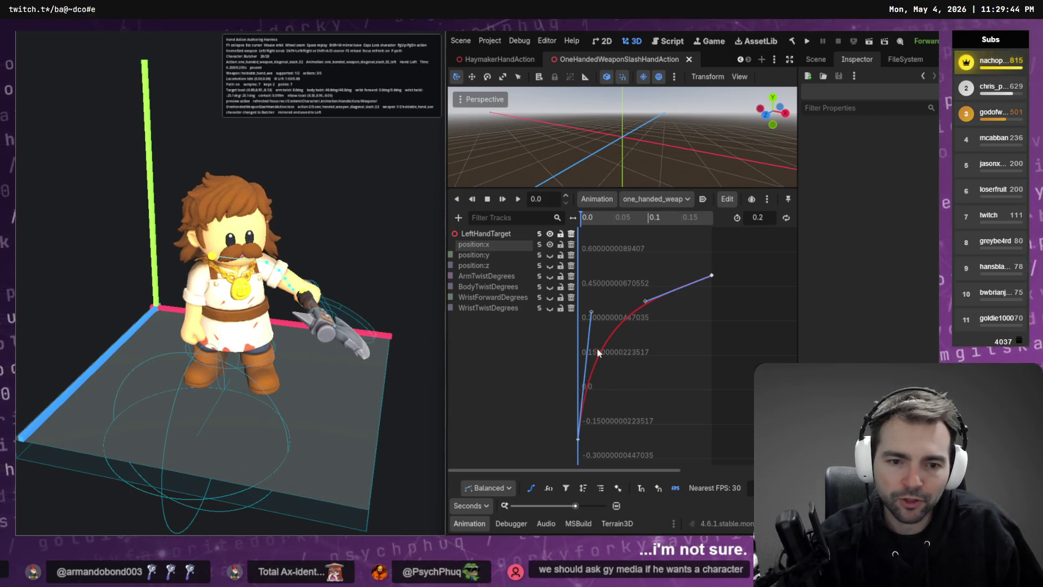
drag(591, 313, 638, 326)
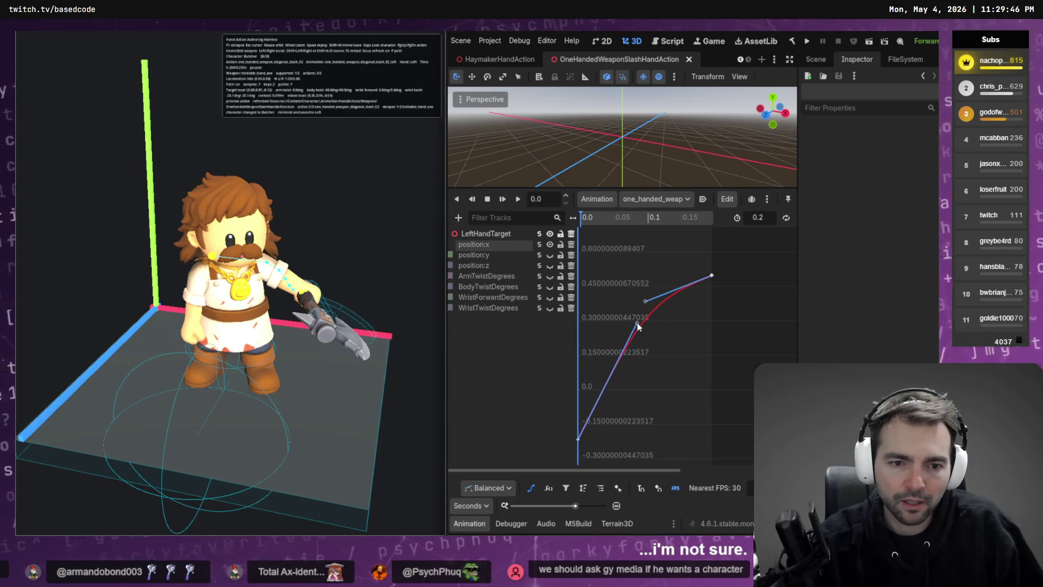
Ease the start of the position:x curve into a smooth S-shape by dragging its first key's out-handle, saving along the way
key(ctrl+s)
mouse_move(407, 302)
mouse_down()
mouse_move(282, 307)
mouse_move(434, 320)
mouse_up()
mouse_move(637, 323)
mouse_down()
mouse_move(599, 326)
mouse_move(592, 311)
mouse_move(583, 331)
mouse_move(582, 302)
mouse_up()
key(ctrl+s)
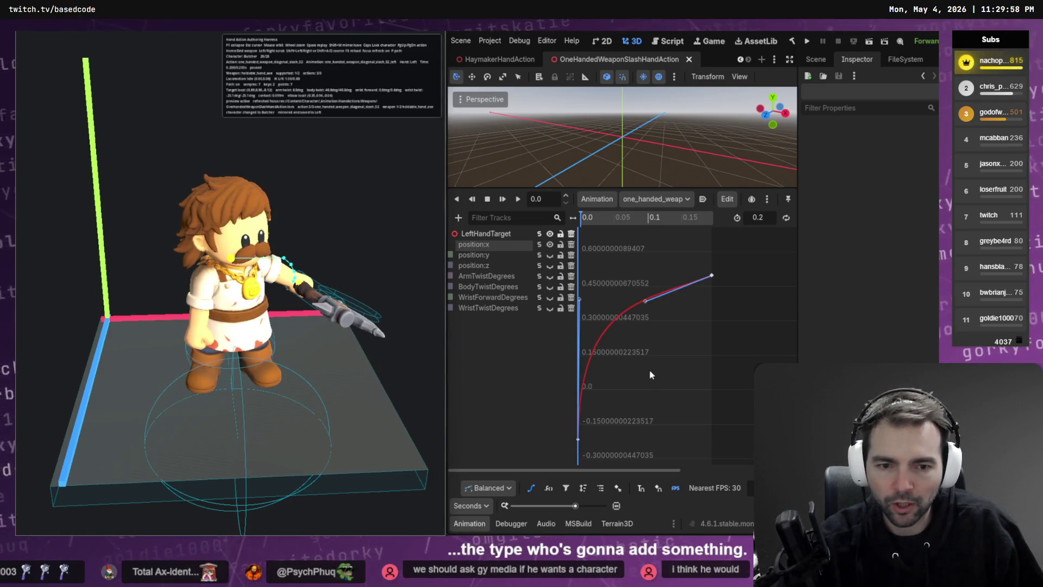
drag(579, 300, 655, 387)
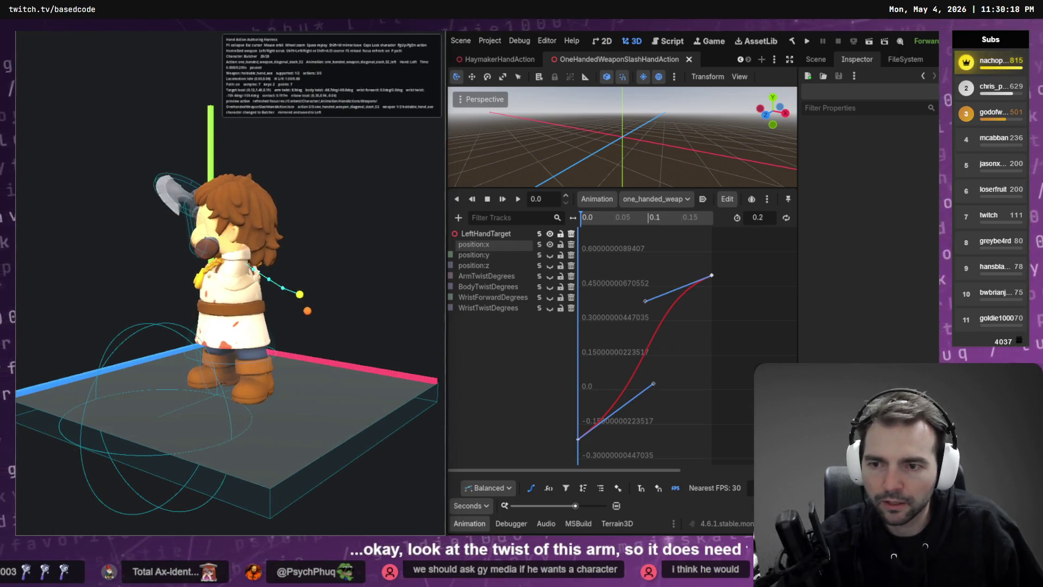
click(538, 256)
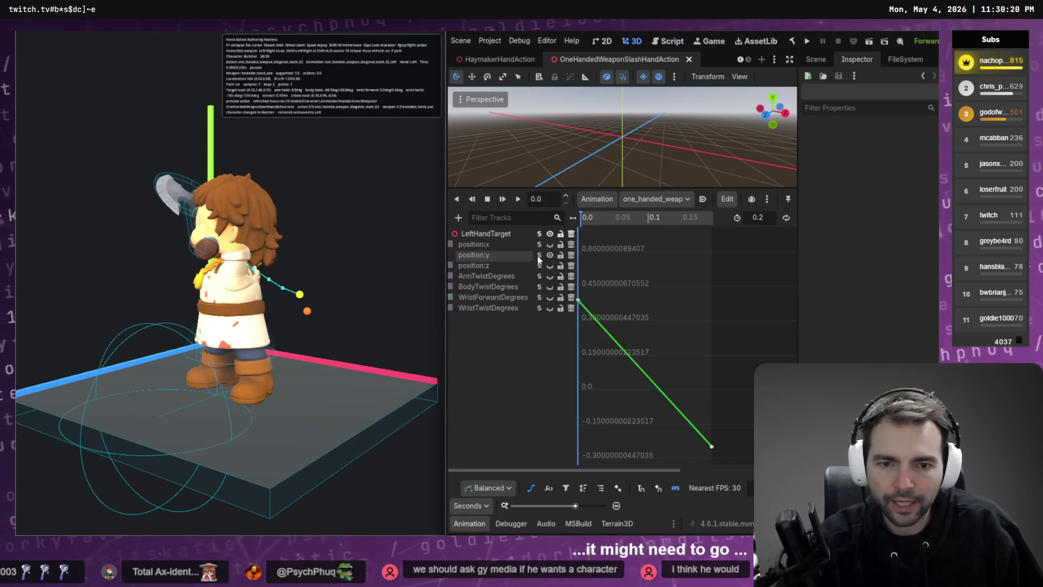
Drag the first position:y key down from 0.391 to about 0.28
click(577, 299)
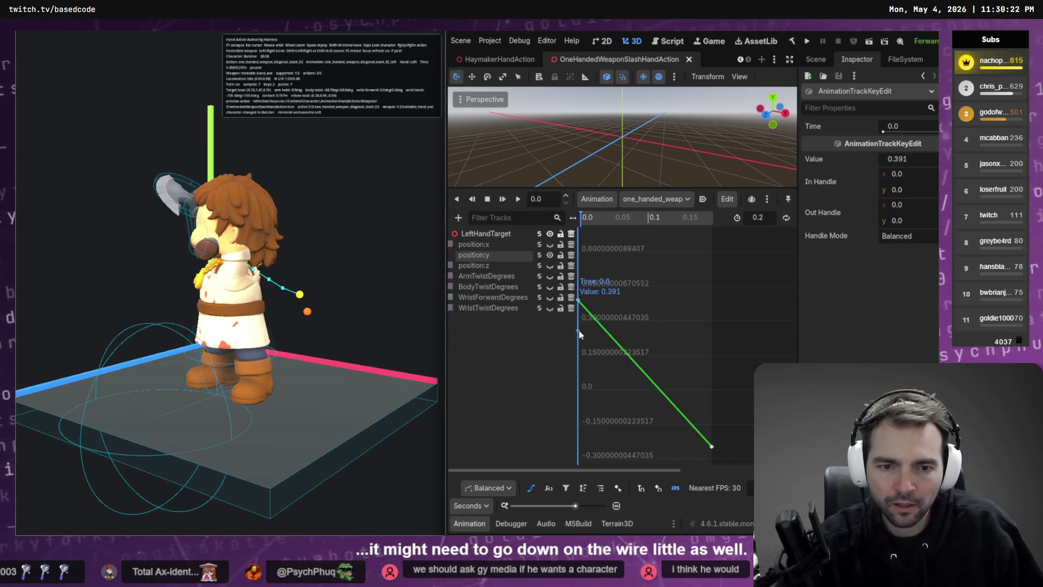
drag(576, 299, 575, 331)
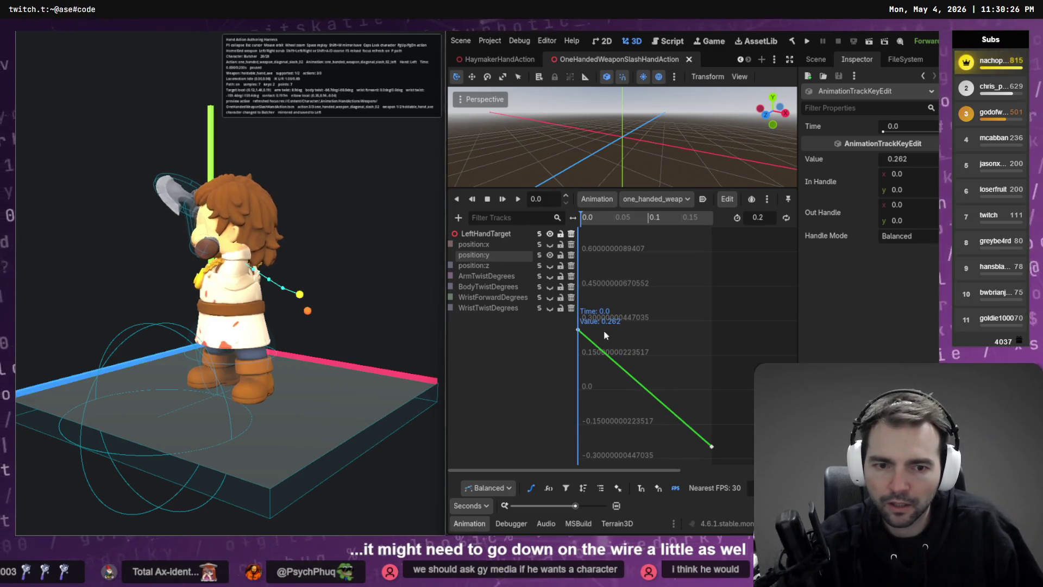
click(663, 199)
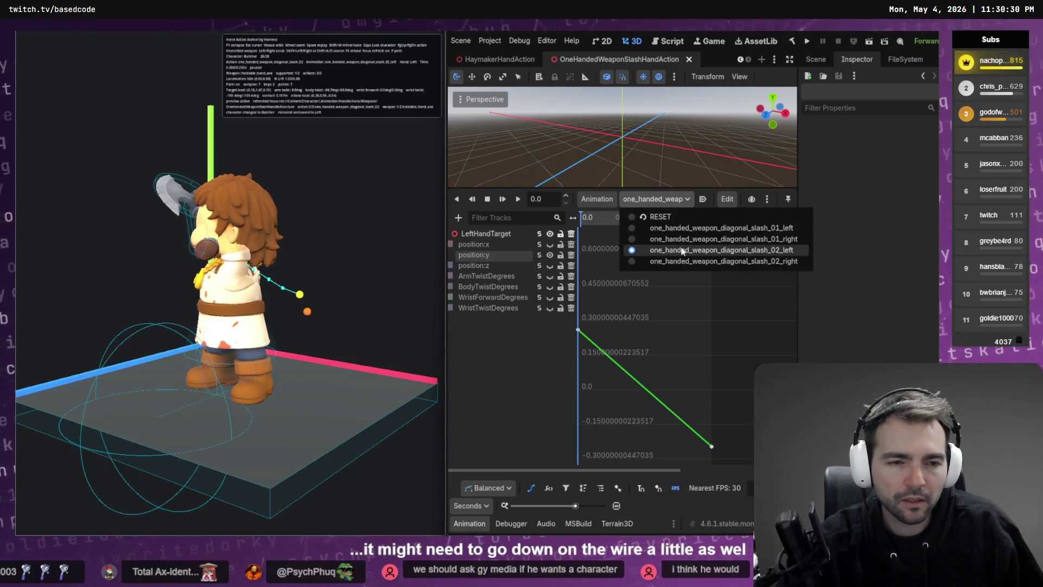
click(680, 334)
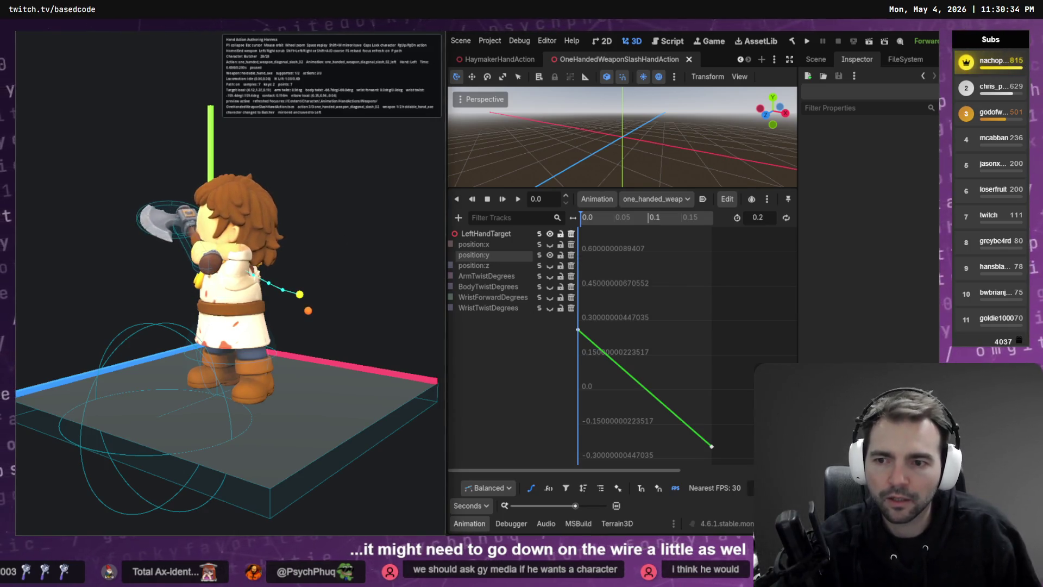
mouse_move(330, 326)
mouse_down()
mouse_move(152, 326)
mouse_move(98, 310)
mouse_move(109, 336)
mouse_move(131, 348)
mouse_move(114, 342)
mouse_up()
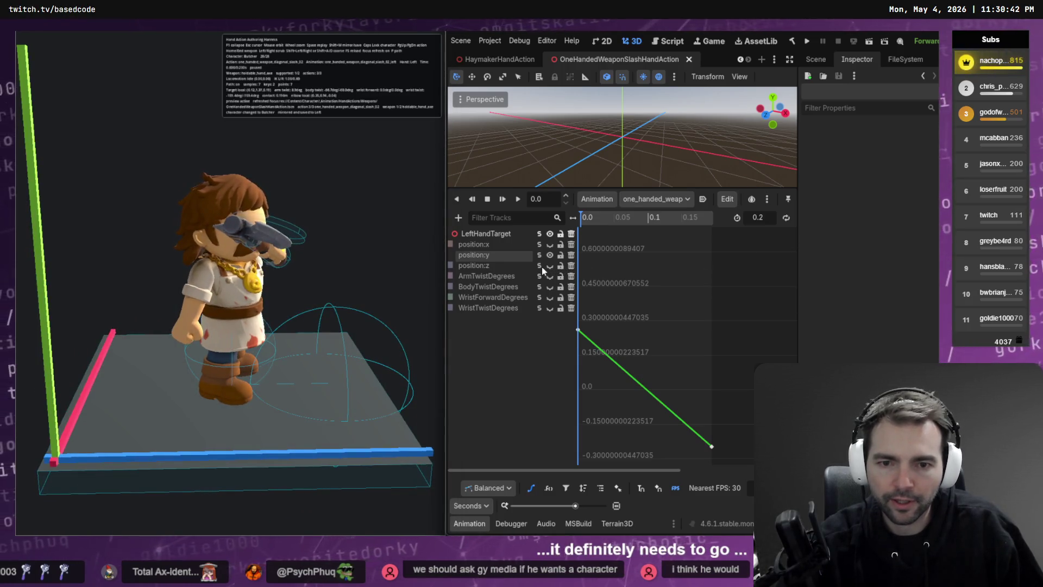
Raise the time-0 position:z key, flatten its opening tangent, then try 0.271 and save
click(540, 266)
click(586, 329)
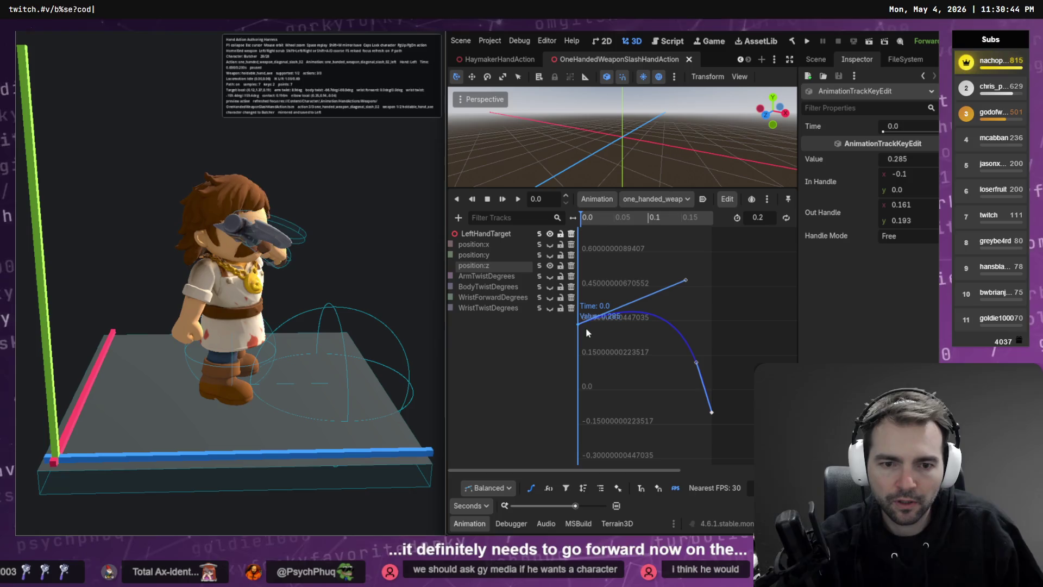
drag(578, 328, 578, 294)
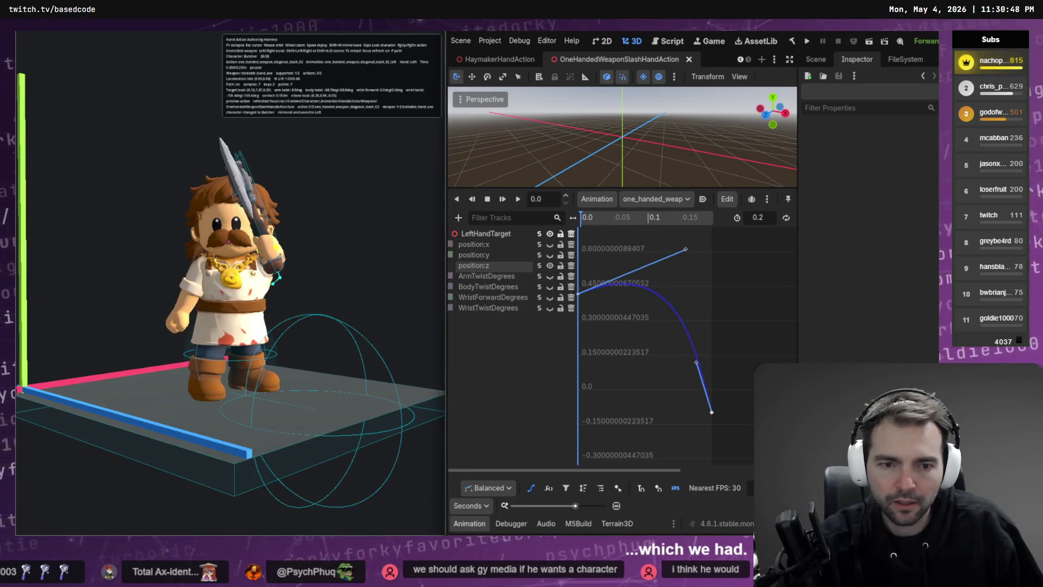
drag(685, 251, 662, 313)
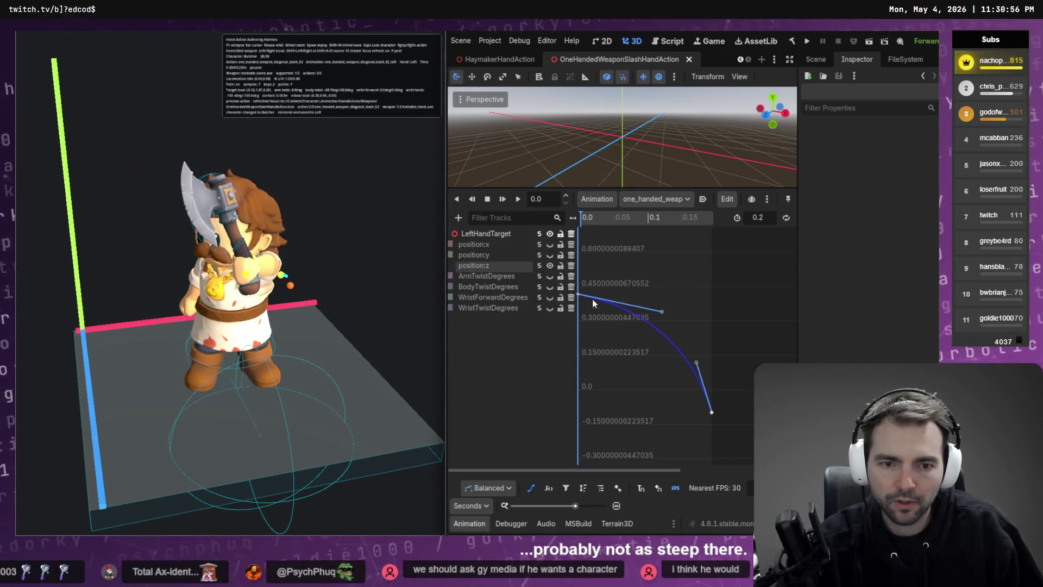
click(579, 294)
drag(579, 299, 584, 325)
key(ctrl+s)
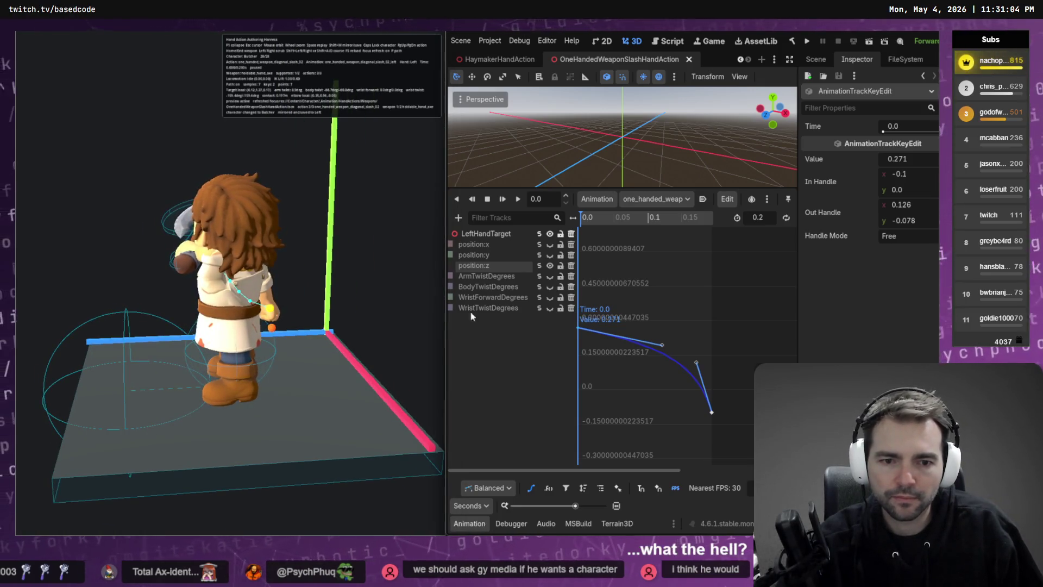
Settle the starting position:z key at 0.55 and preview the next slash action
drag(577, 329, 578, 240)
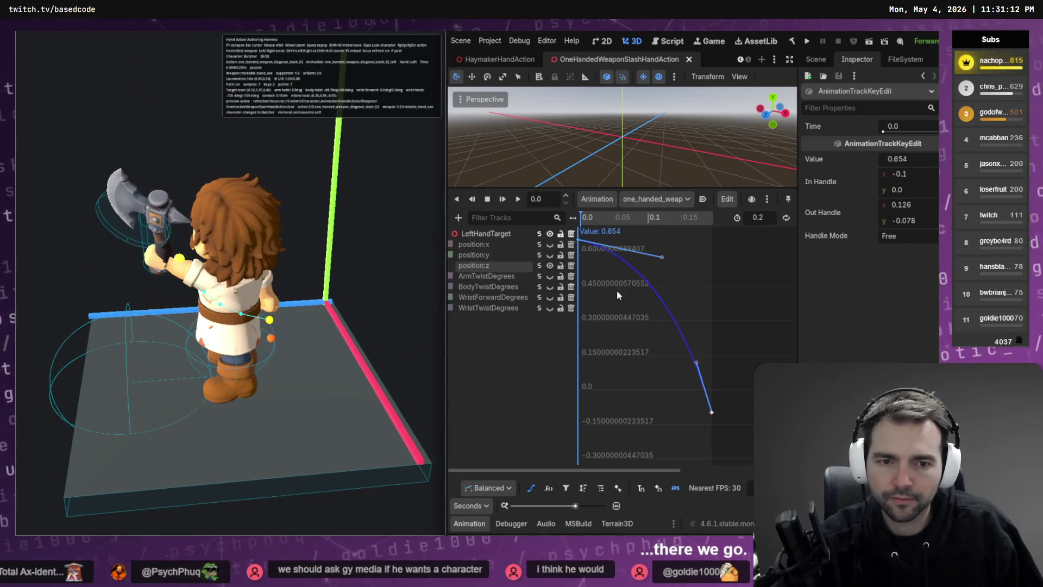
drag(580, 246, 580, 271)
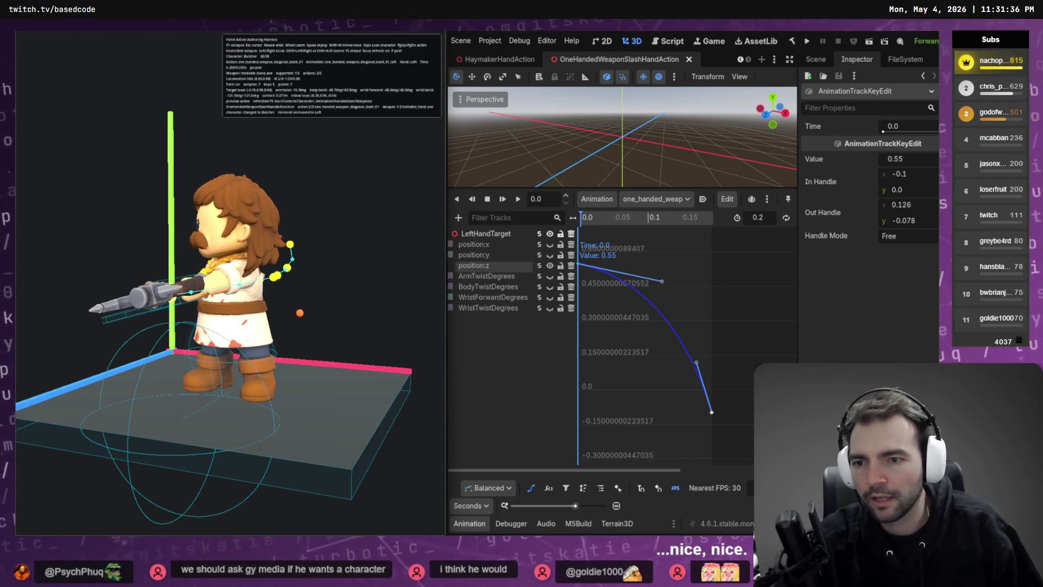
key(Page_Down)
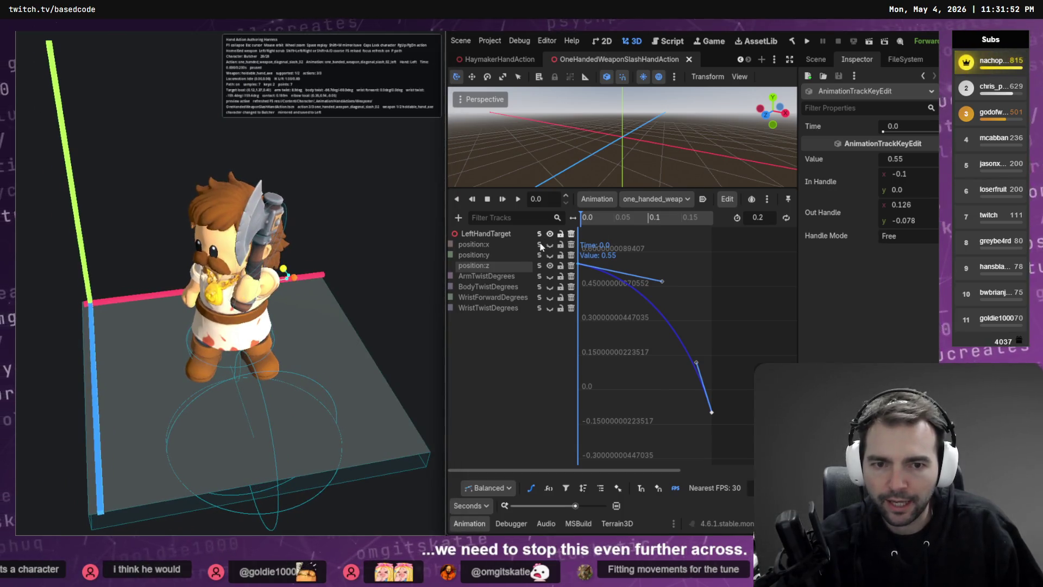
Lower the time-0 position:x key and compare diagonal_slash_01 and diagonal_slash_02 in the preview
click(540, 246)
click(577, 441)
drag(579, 444, 579, 465)
click(601, 355)
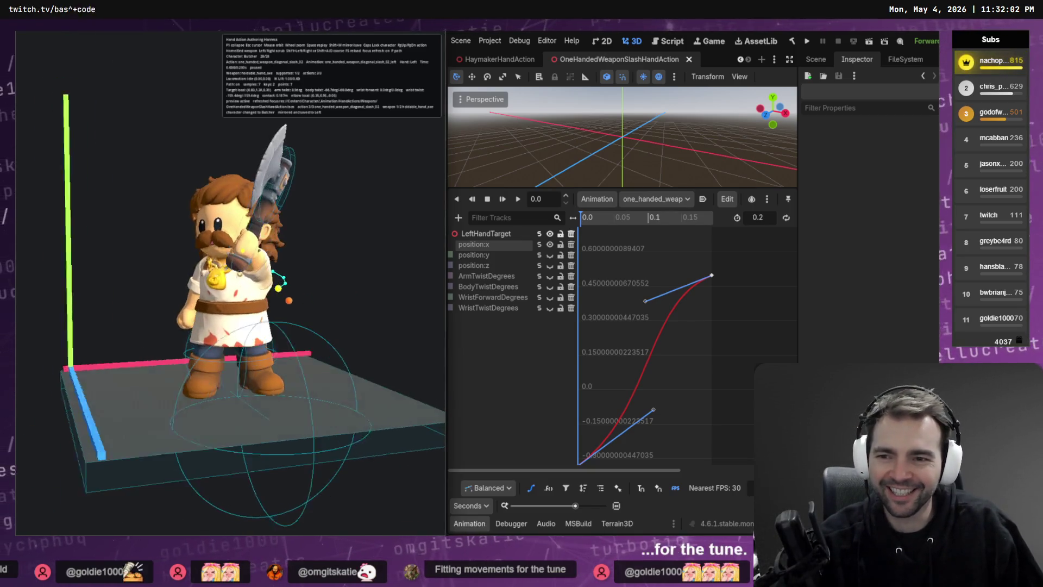
key(Page_Up)
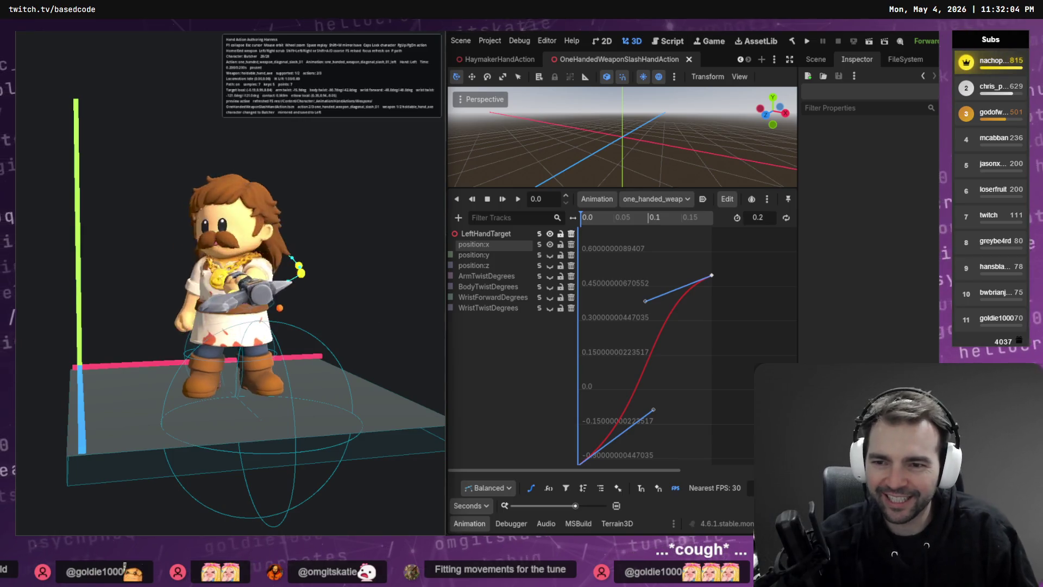
key(Page_Down)
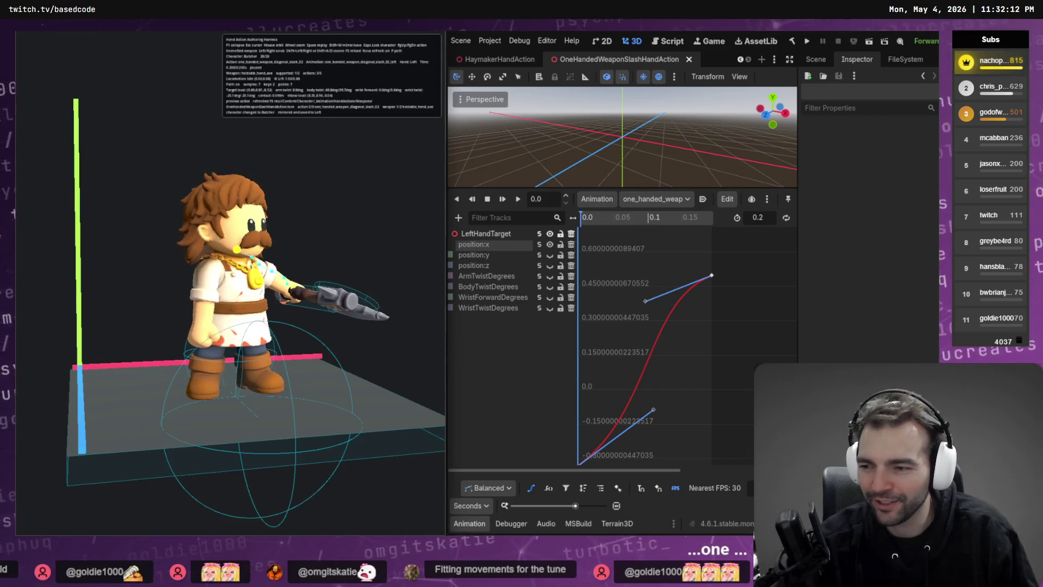
mouse_move(228, 272)
mouse_down()
mouse_move(336, 272)
mouse_move(282, 272)
mouse_move(304, 271)
mouse_up()
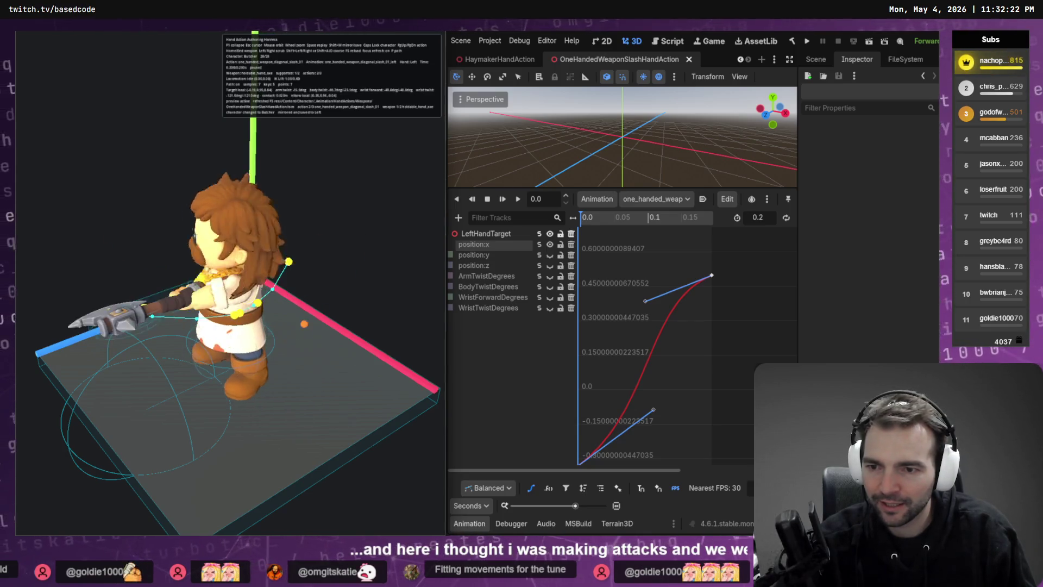
key(Page_Down)
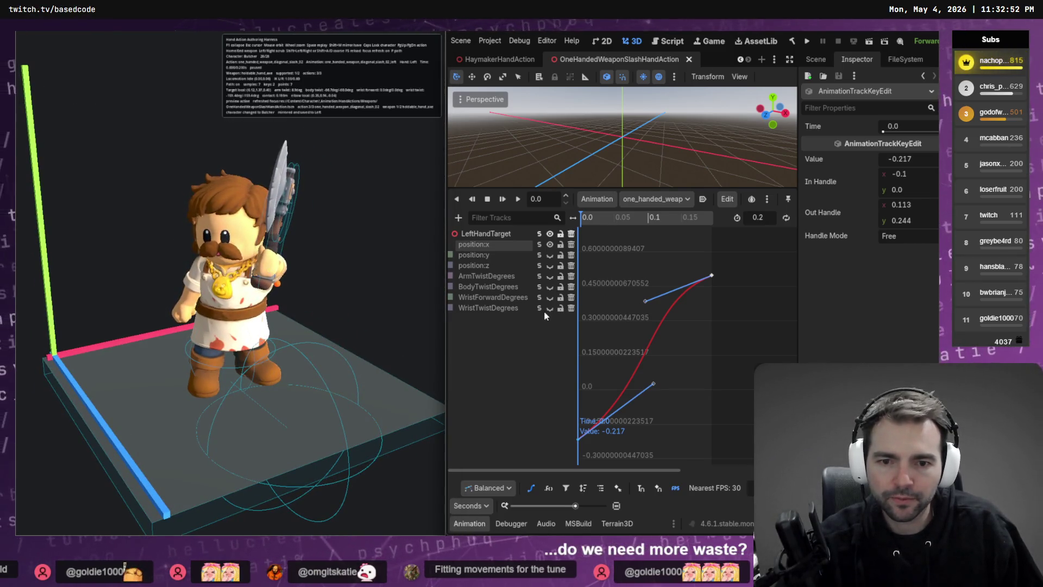
Show the BodyTwistDegrees curve and select its starting key at -66.721
click(539, 289)
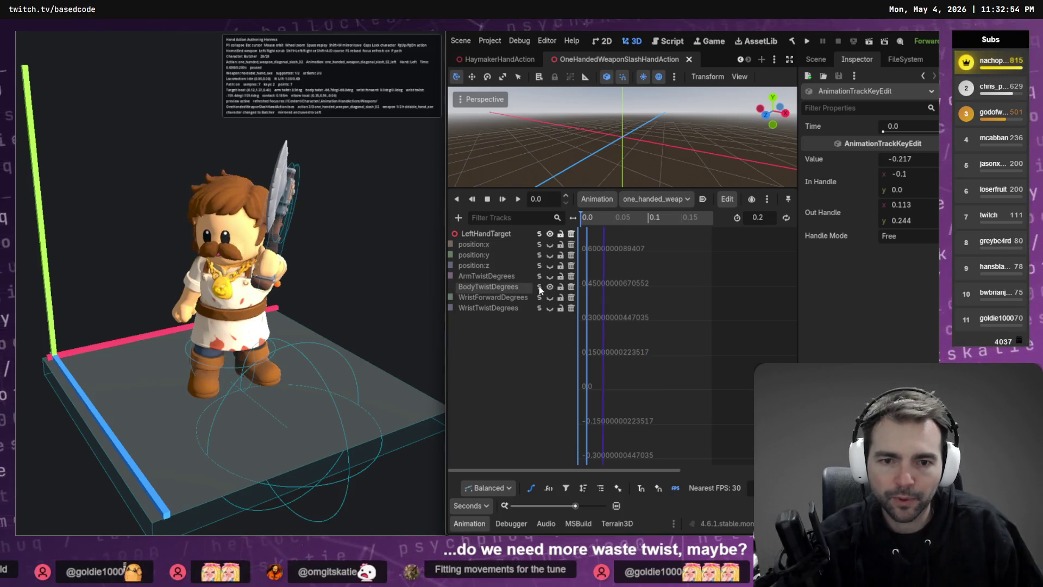
click(664, 300)
click(577, 446)
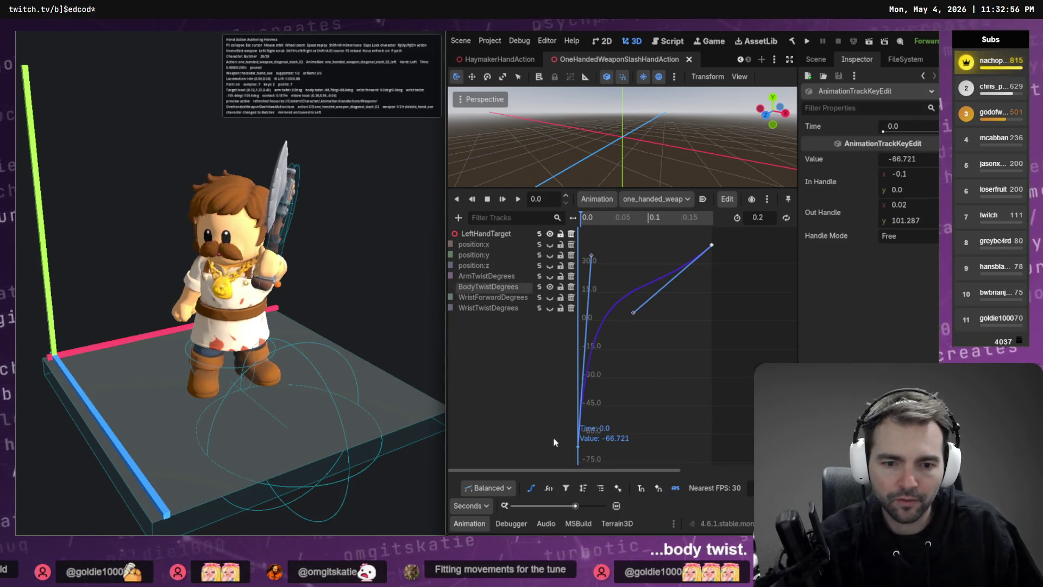
Lower the BodyTwistDegrees start key to about -84.8, then raise it back up, saving both times
drag(582, 444, 587, 464)
key(ctrl+s)
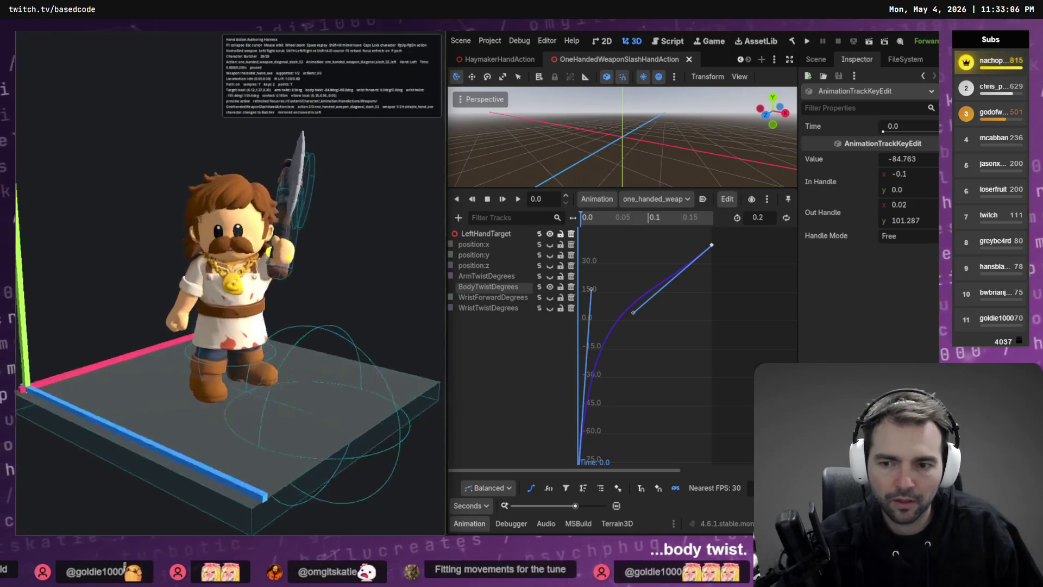
drag(578, 463, 580, 425)
key(ctrl+s)
click(651, 383)
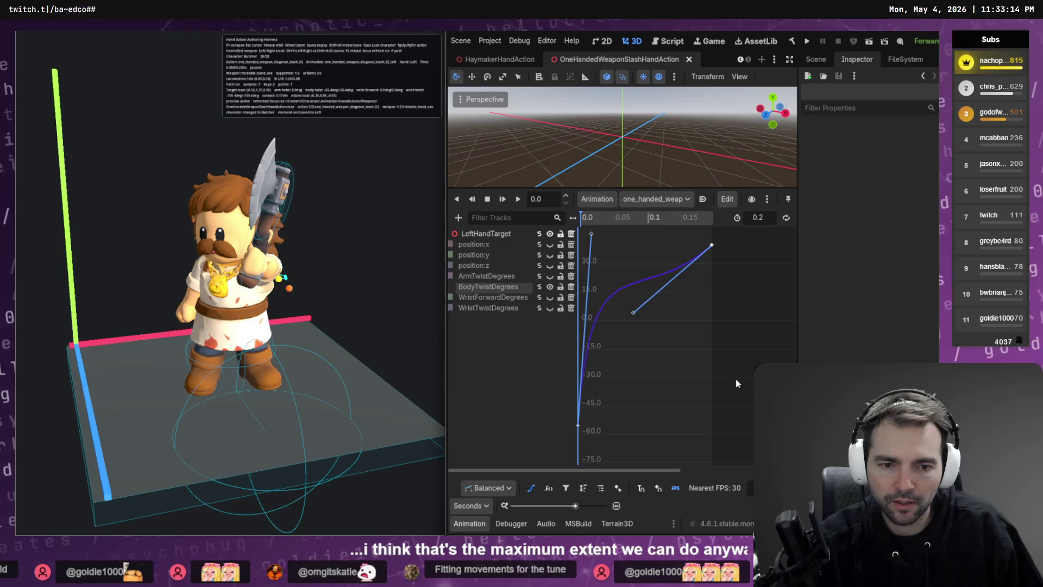
Reshape the body twist slope and lower the start key to -77.113, then save
click(577, 425)
drag(579, 427, 578, 442)
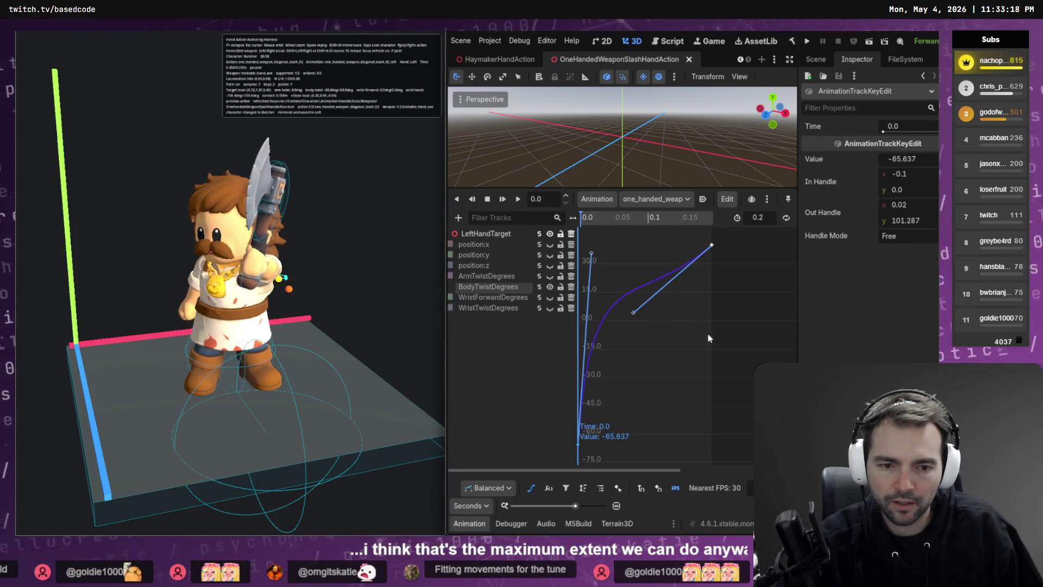
drag(591, 253, 617, 288)
drag(577, 444, 577, 462)
key(ctrl+s)
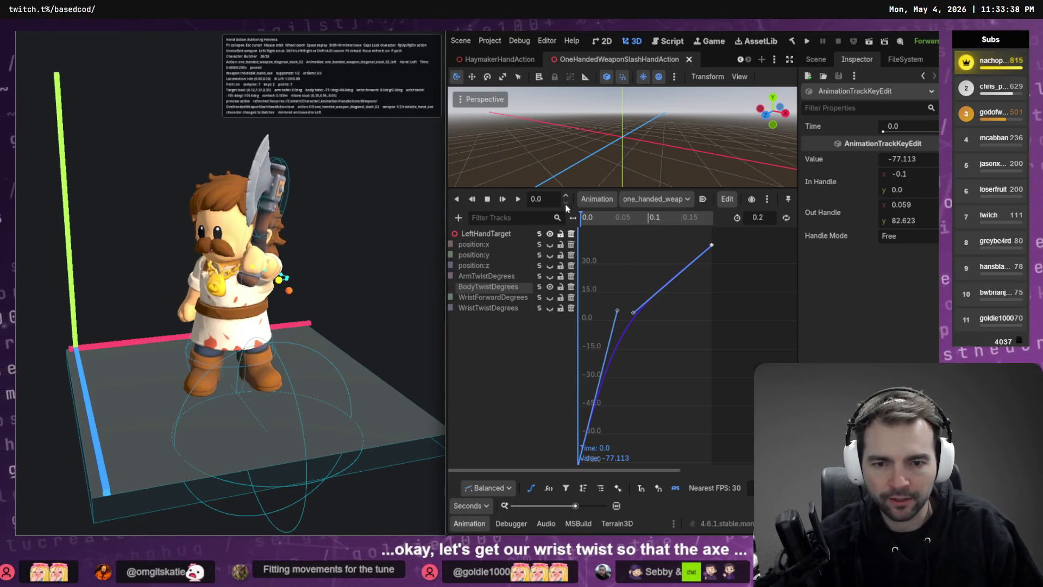
Drag the ArmTwistDegrees first key up to 14.18 and beyond, checking the arm pose in the preview
click(541, 277)
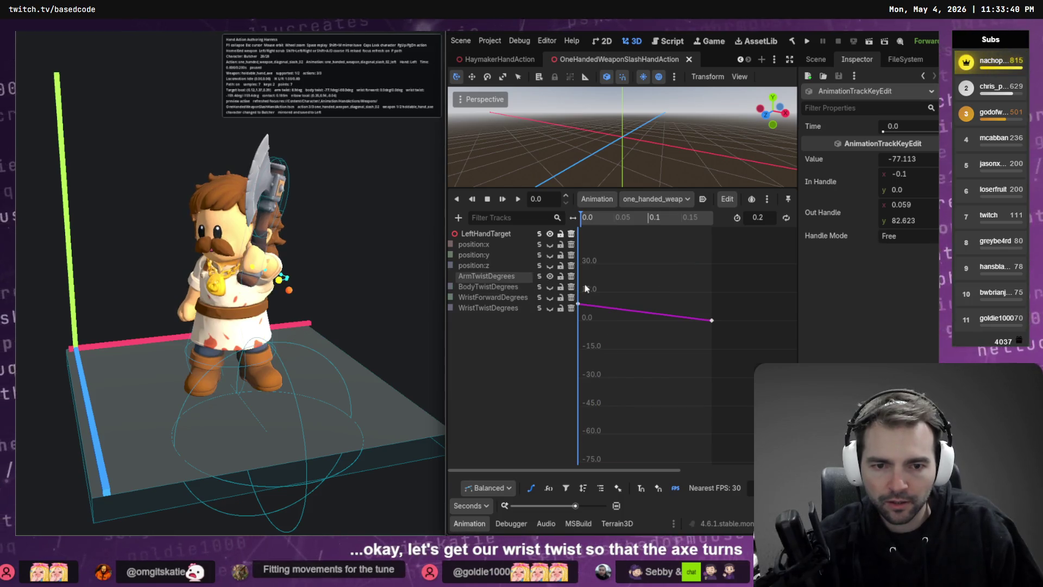
drag(597, 222, 587, 225)
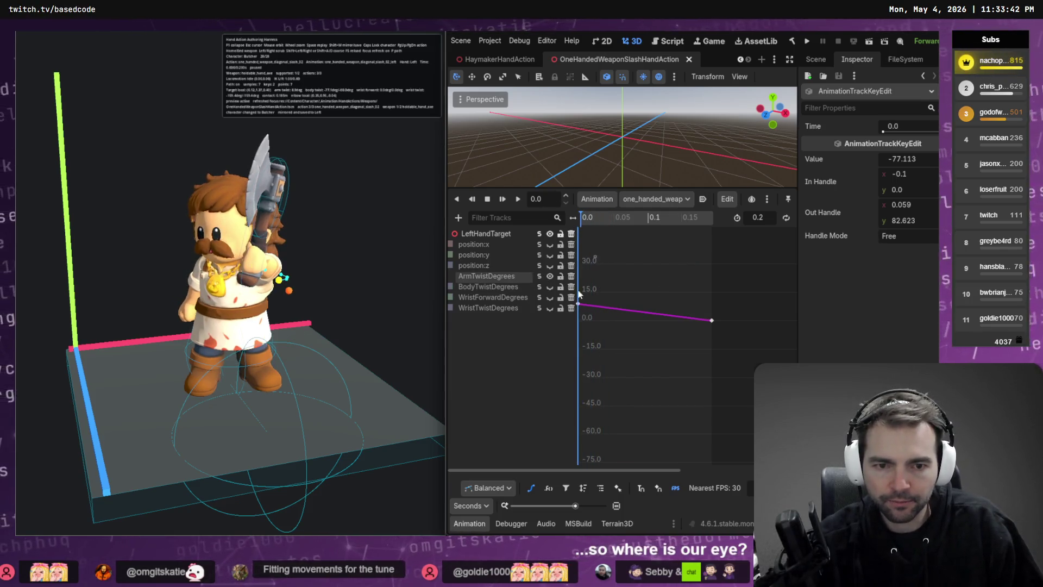
click(579, 306)
drag(579, 305, 581, 296)
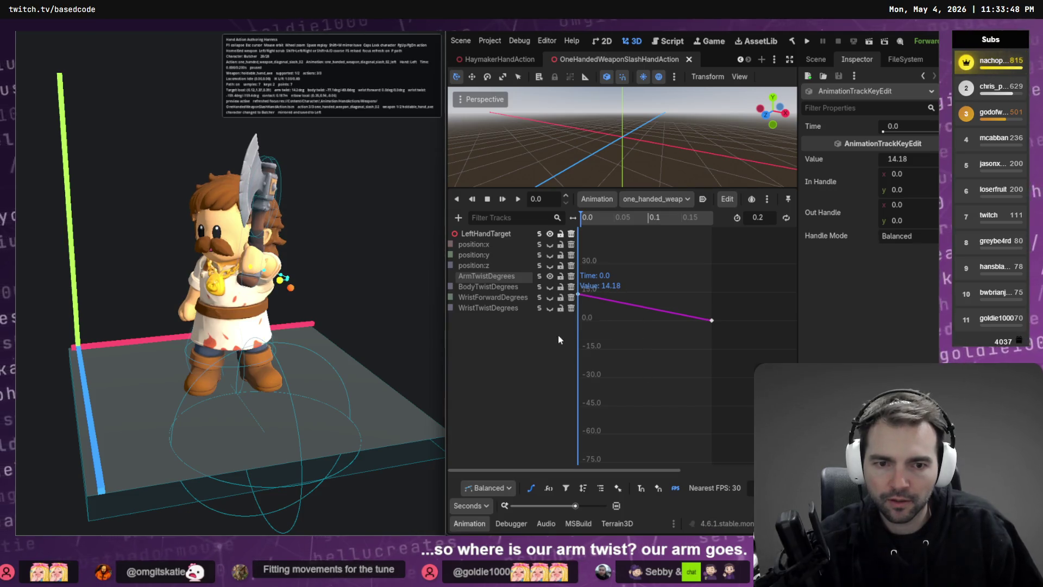
drag(577, 293, 573, 267)
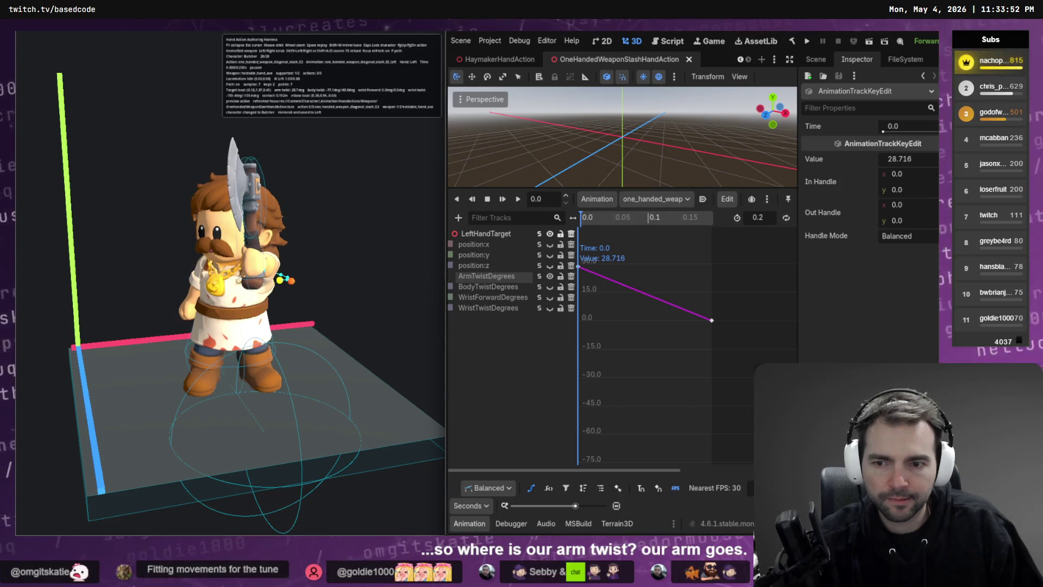
mouse_move(310, 357)
mouse_down()
mouse_move(217, 357)
mouse_move(261, 357)
mouse_up()
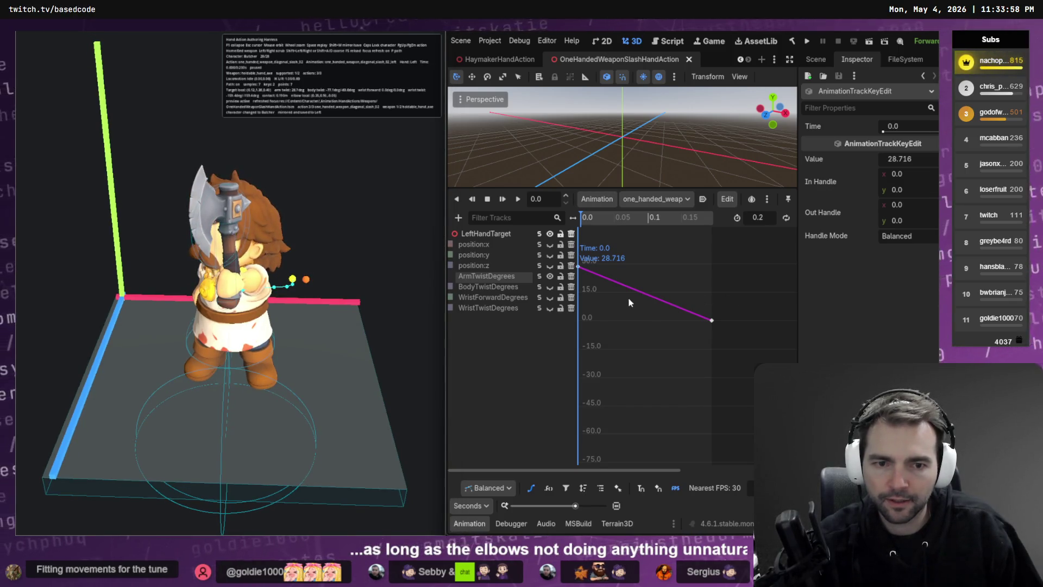
click(541, 298)
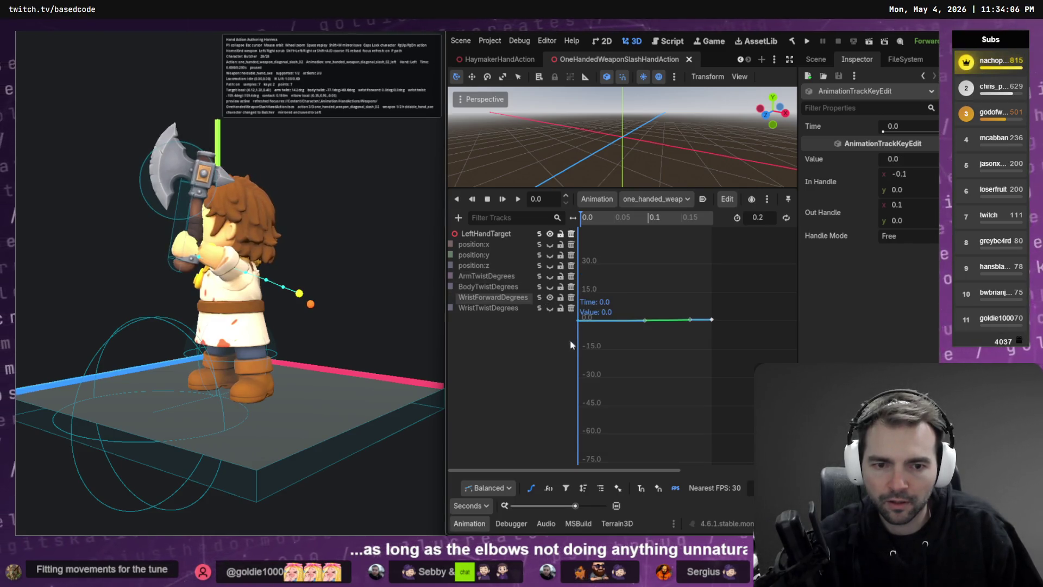
Lower the WristForwardDegrees start key to about -22 and save the scene
drag(579, 321, 579, 305)
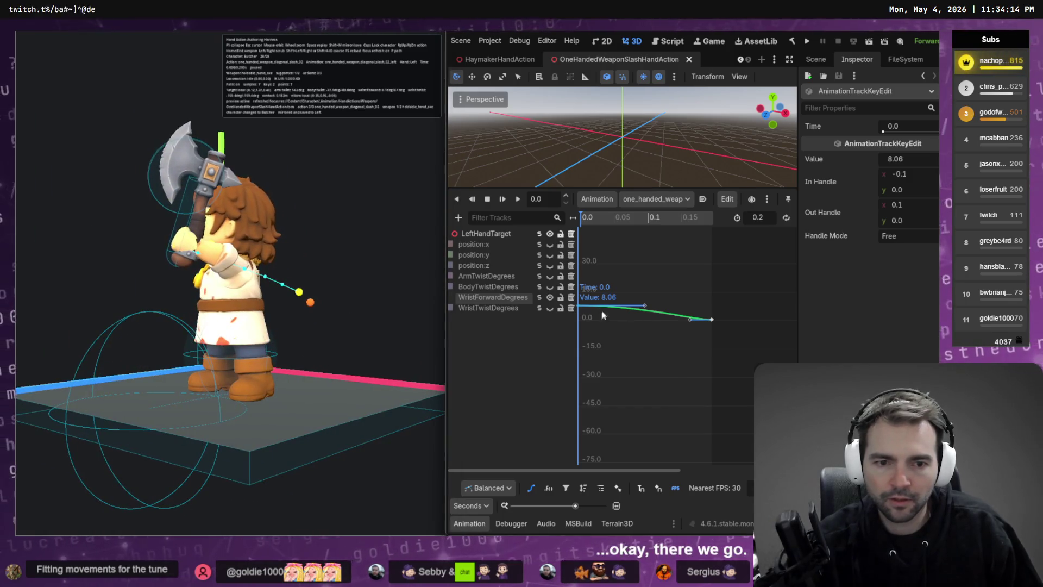
drag(578, 309, 579, 347)
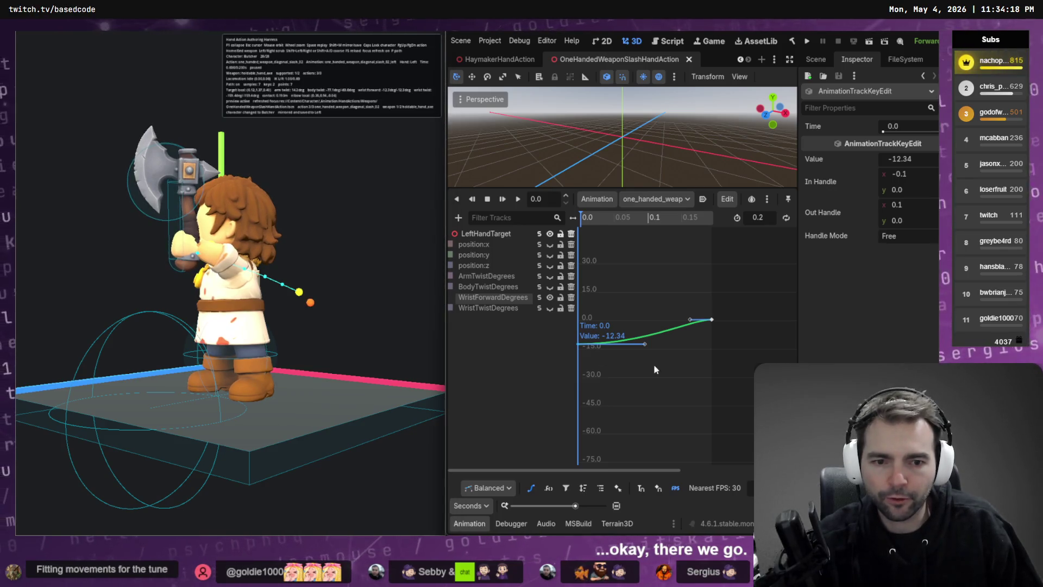
drag(576, 347, 577, 362)
key(ctrl+s)
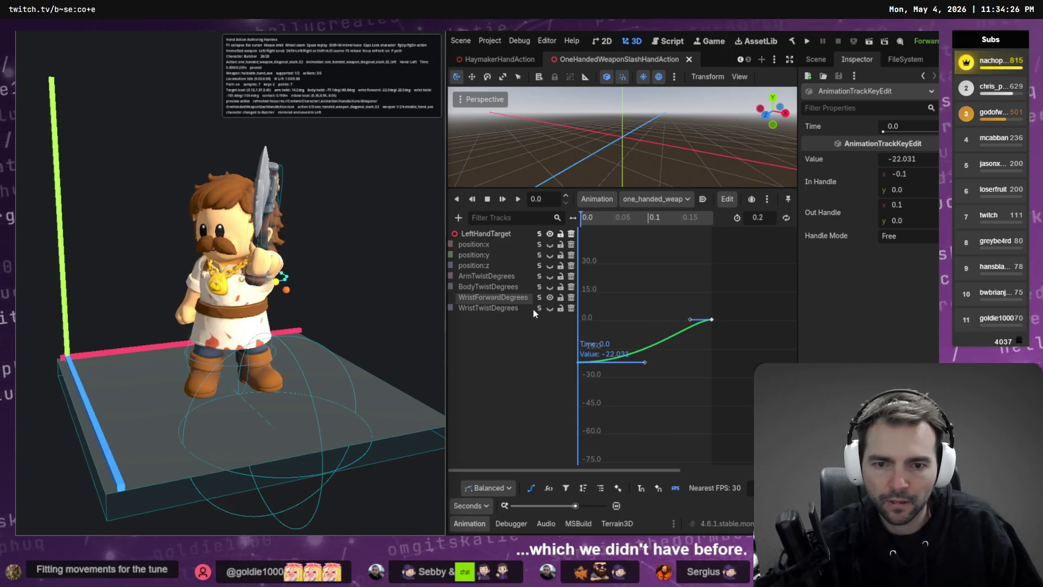
Raise the ArmTwistDegrees start key to about 42 and view the character from the side
click(539, 279)
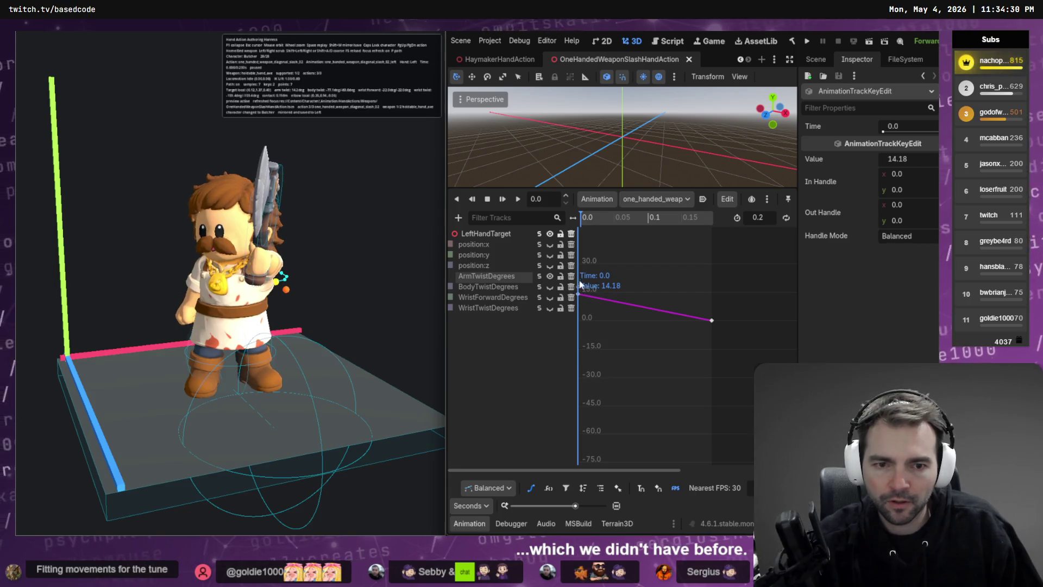
drag(580, 295, 580, 277)
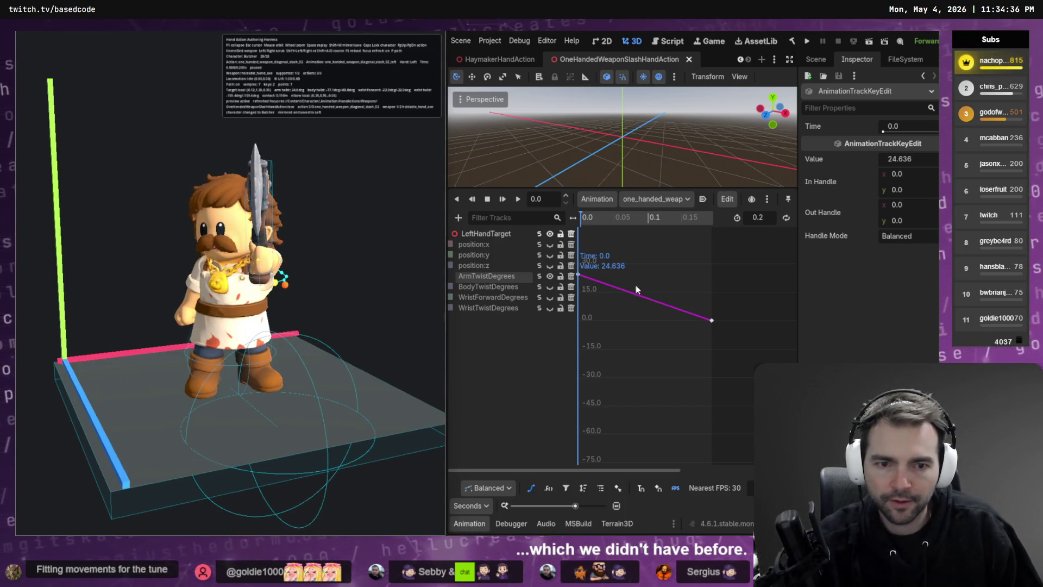
drag(579, 277, 579, 242)
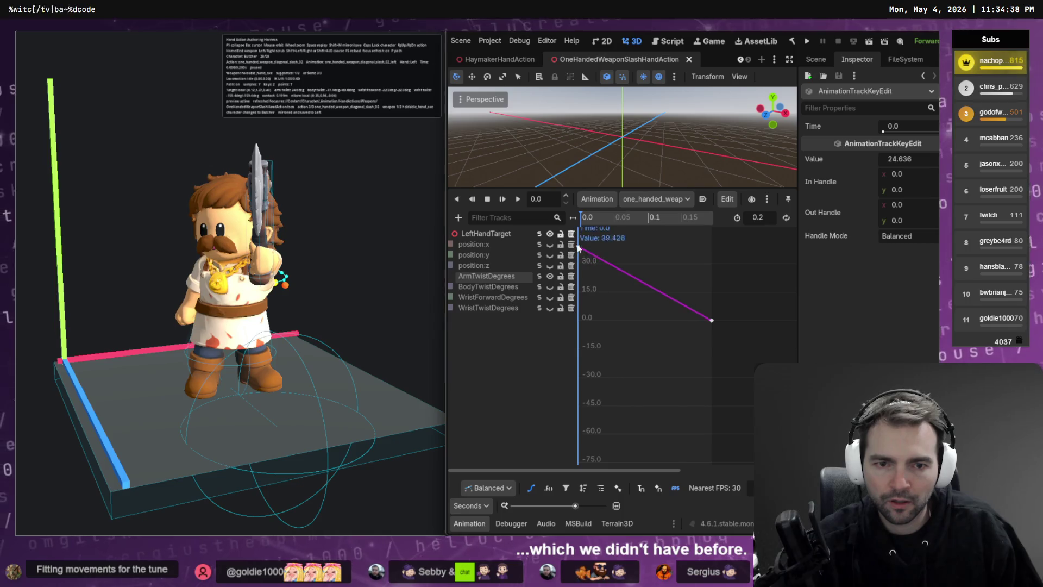
click(635, 244)
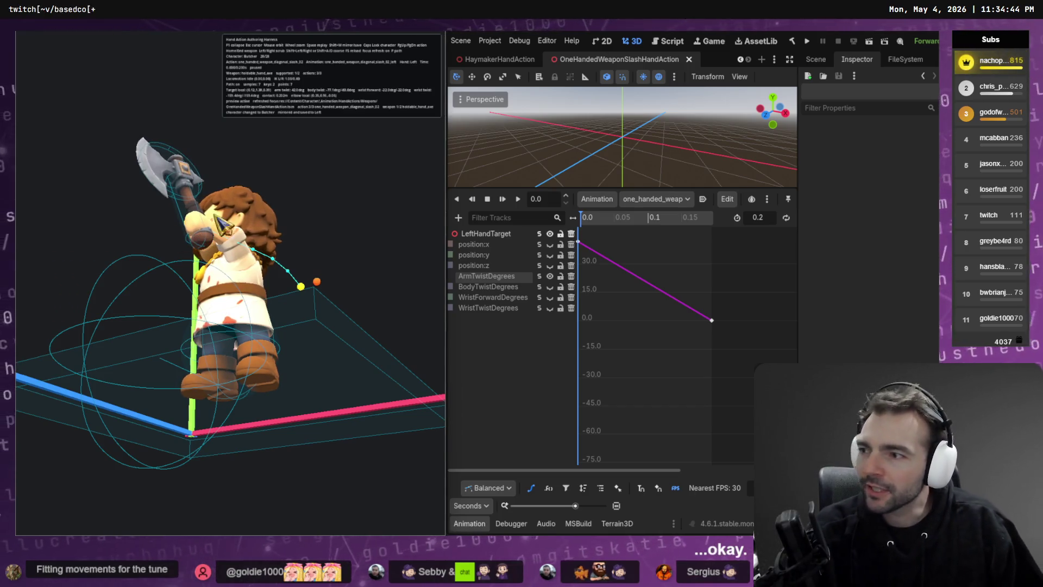
mouse_move(219, 230)
mouse_down()
mouse_move(65, 239)
mouse_move(65, 282)
mouse_move(152, 233)
mouse_move(152, 217)
mouse_move(152, 228)
mouse_up()
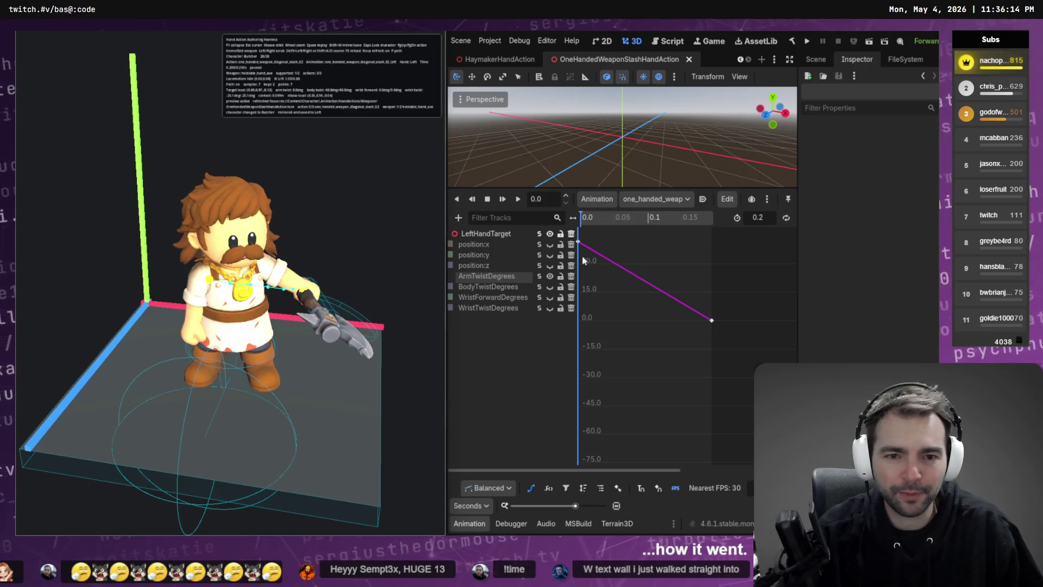
Frame the WristForwardDegrees curve, bend the 0.2 key's in-handle down, and raise that key to 17.781
click(539, 309)
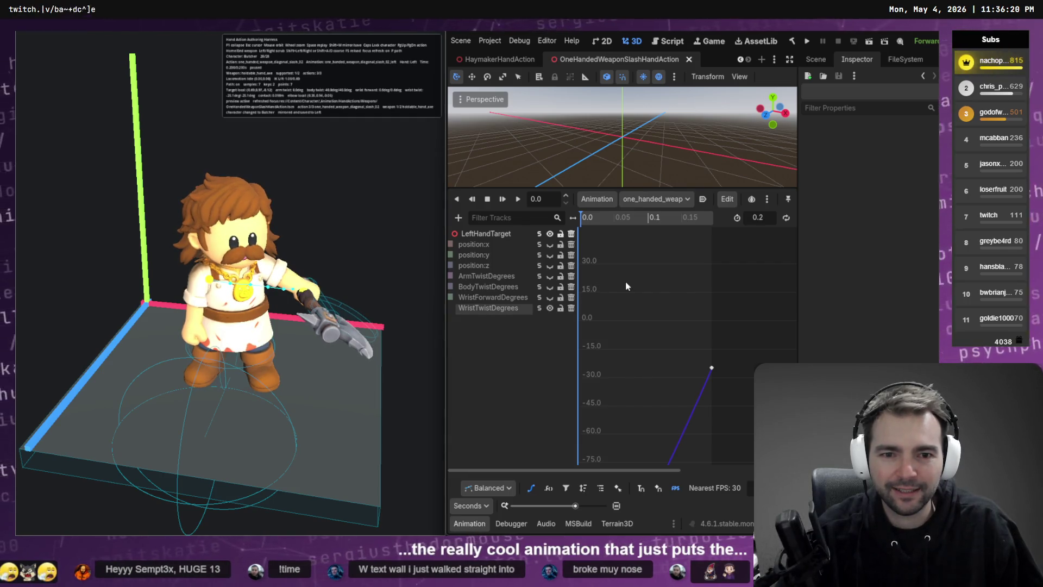
key(f)
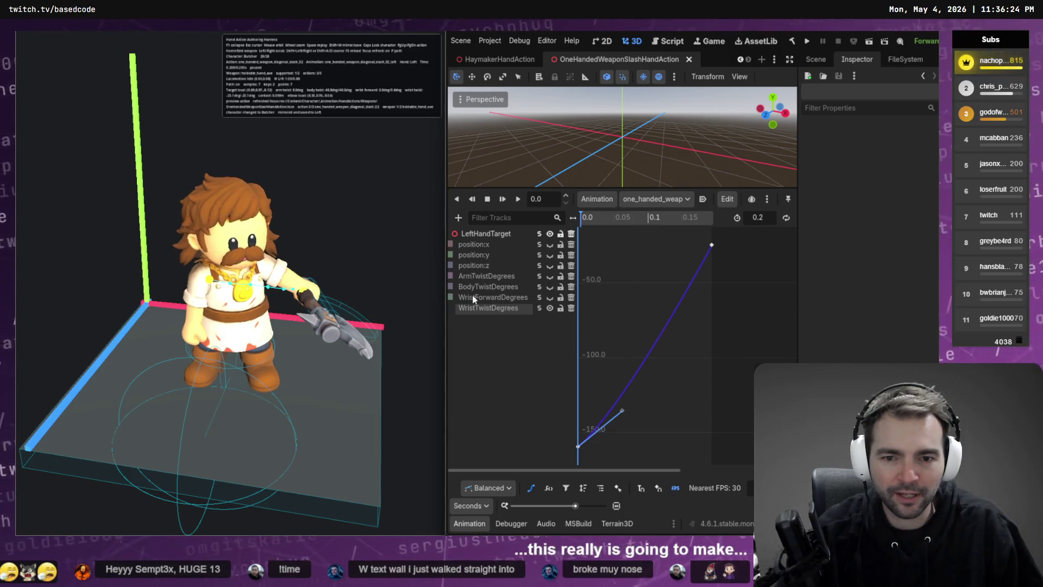
click(531, 298)
key(f)
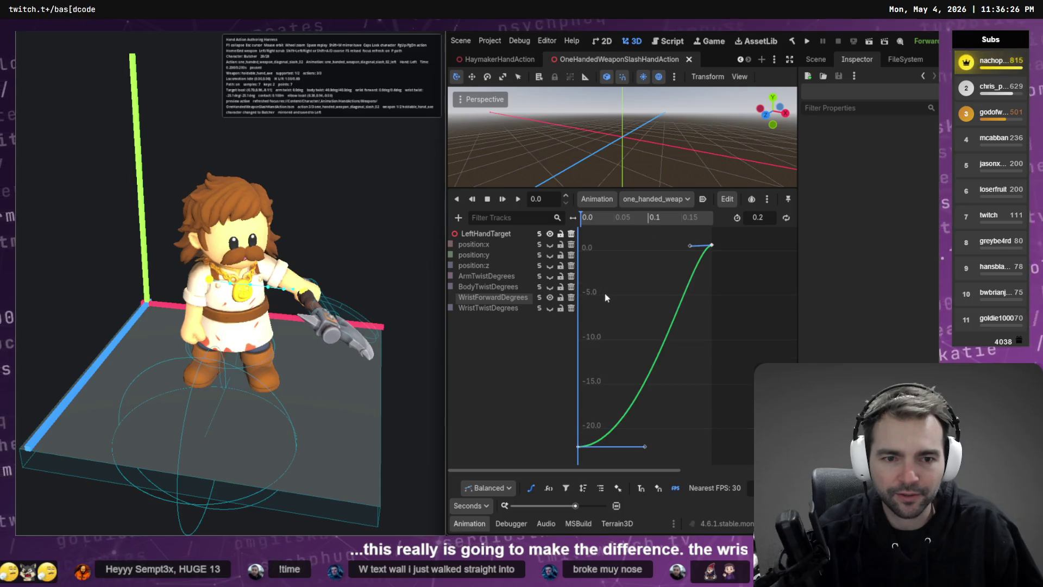
click(719, 250)
drag(692, 246, 700, 294)
mouse_move(714, 250)
mouse_down()
mouse_move(711, 317)
mouse_move(712, 236)
mouse_up()
key(ctrl+s)
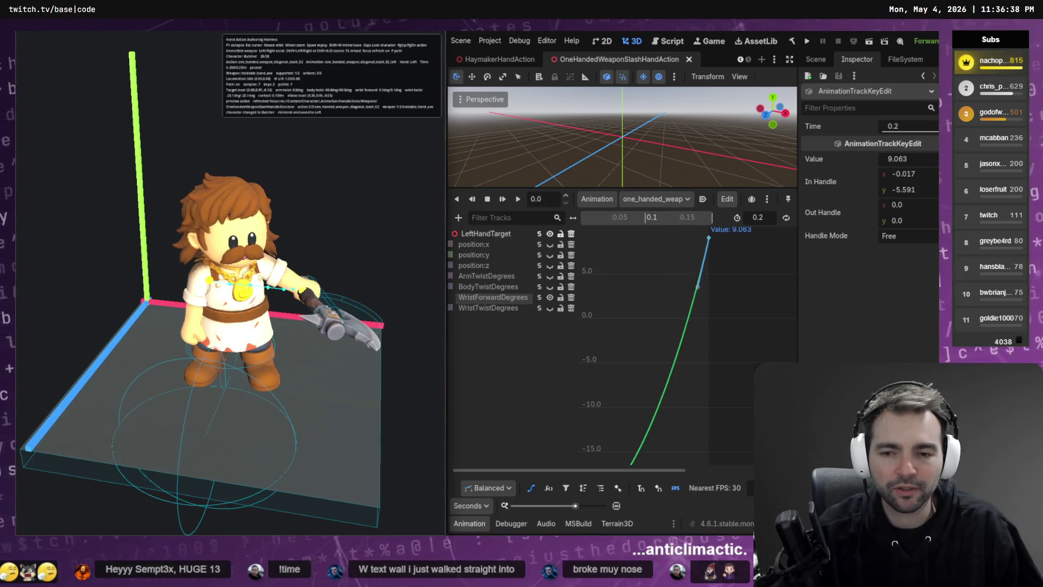
scroll(723, 281, up, 3)
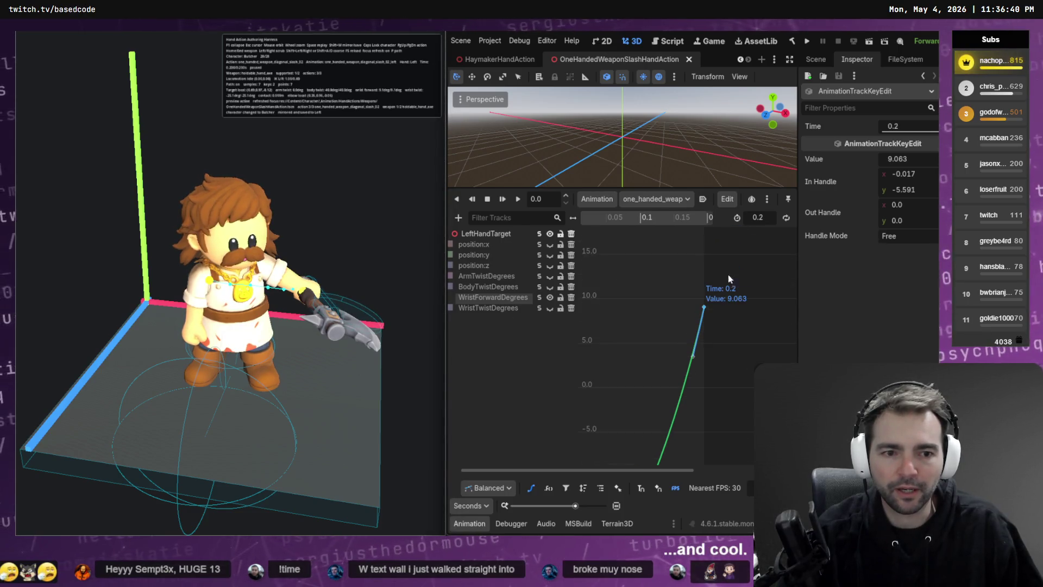
drag(705, 308, 704, 230)
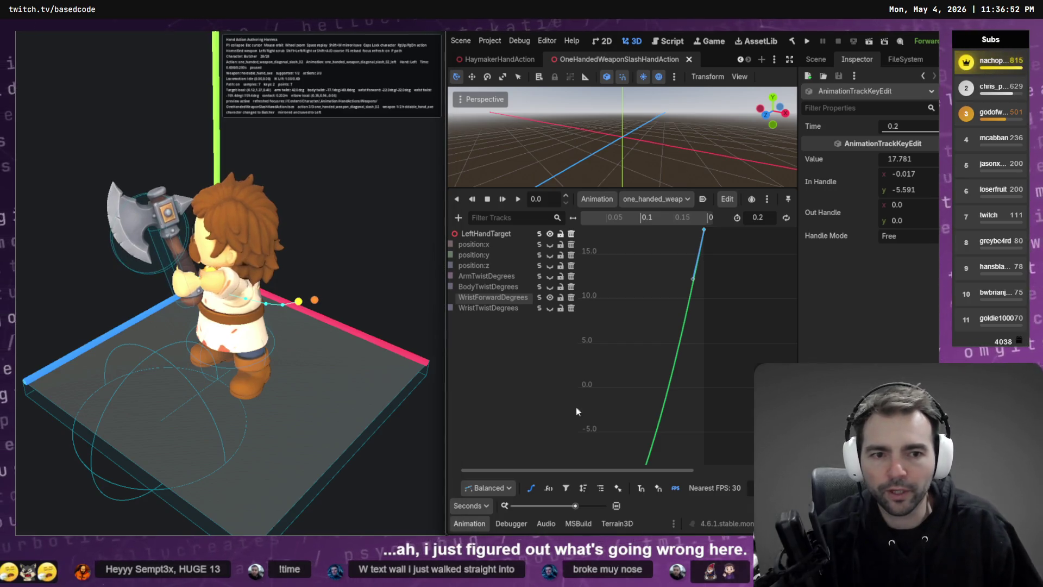
Lower the WristForwardDegrees start key and play the animation through to its end pose
mouse_move(708, 272)
mouse_down()
mouse_move(702, 328)
mouse_move(697, 245)
mouse_up()
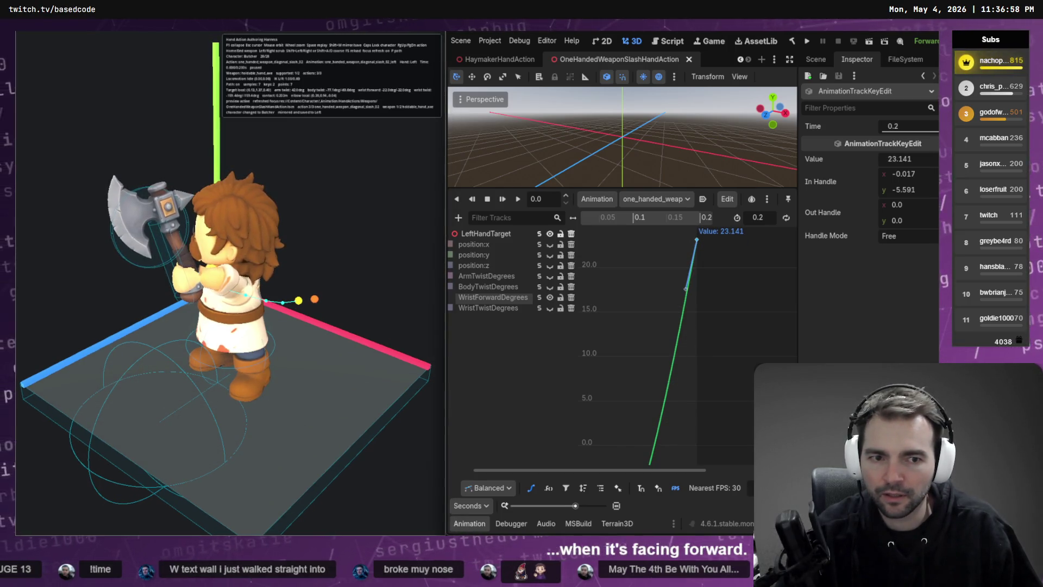
click(679, 419)
key(f)
drag(578, 446, 576, 493)
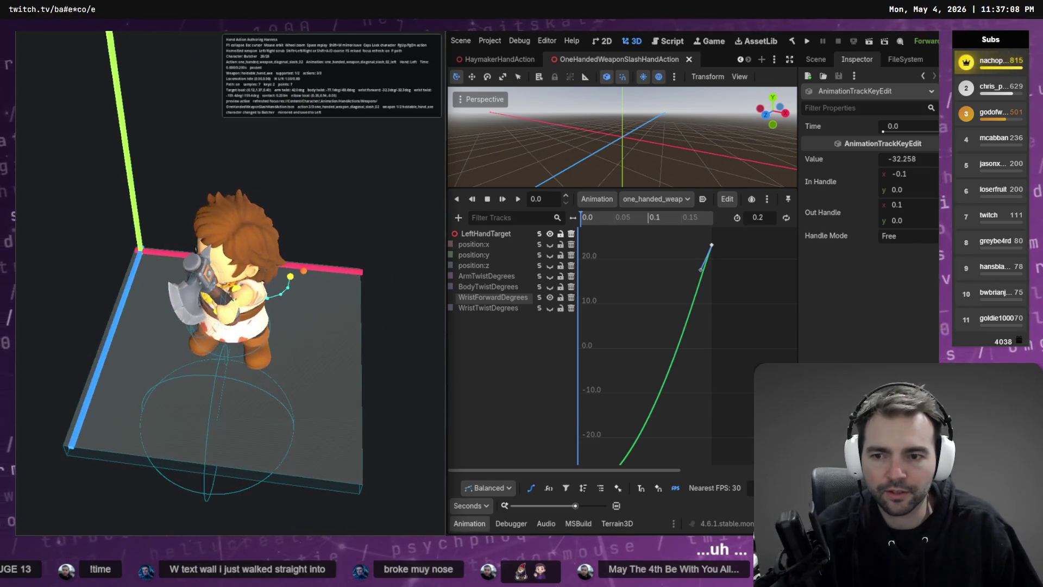
drag(727, 229, 686, 269)
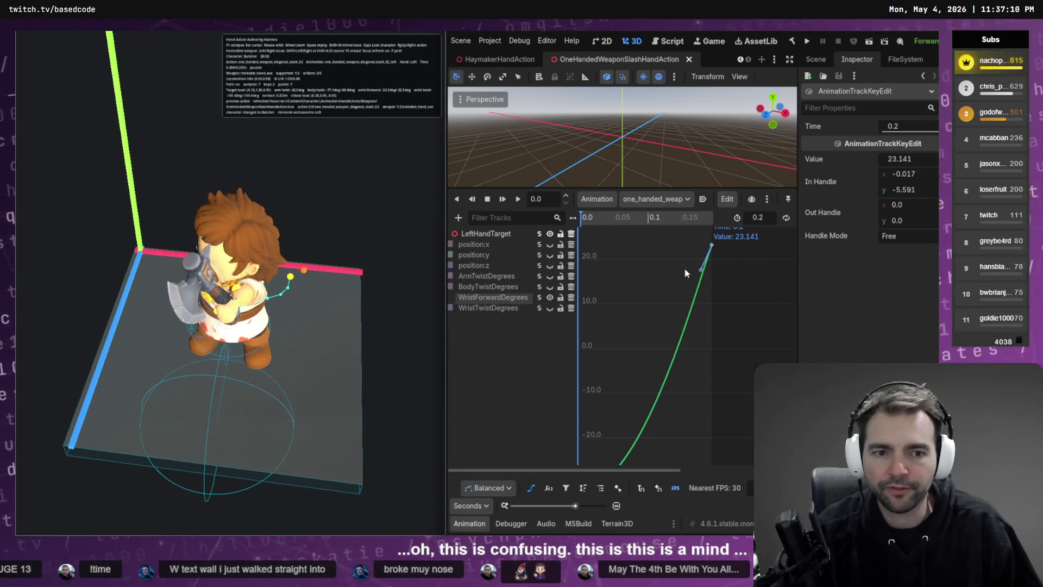
key(shift+d)
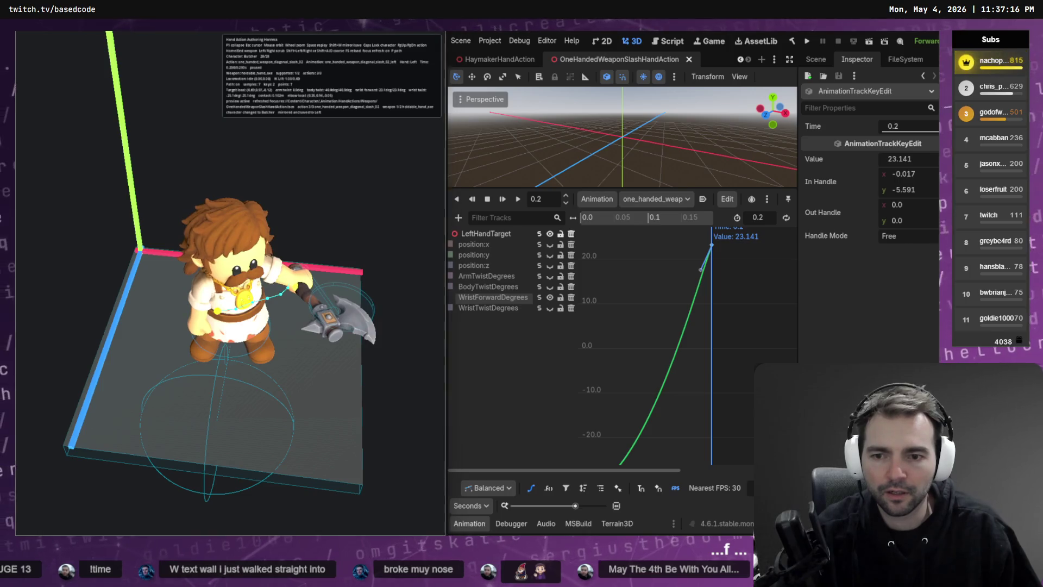
Raise the WristForwardDegrees end key to about 51, then switch to the Codex Updater thread
drag(711, 246, 711, 201)
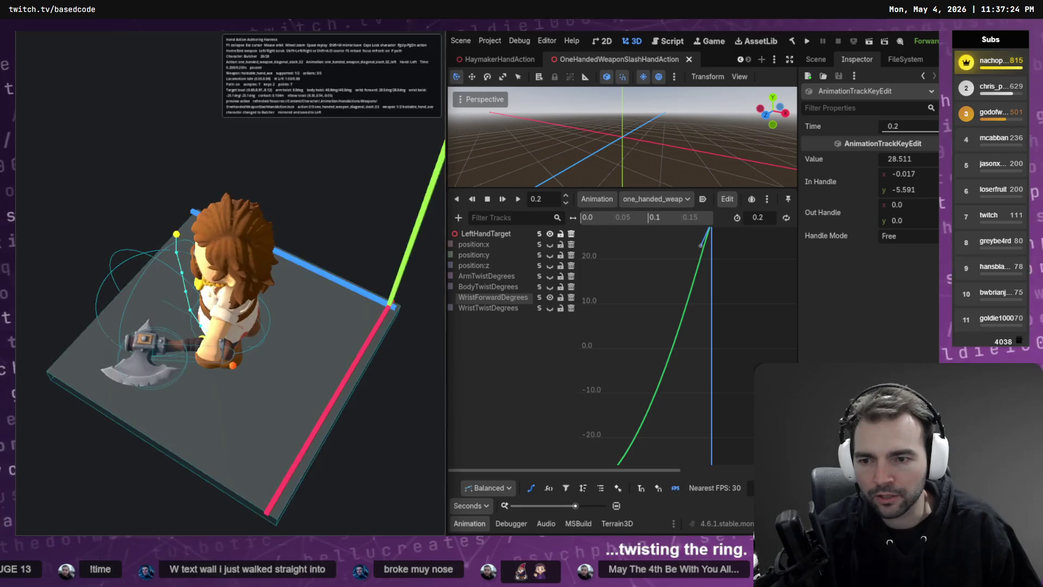
click(667, 301)
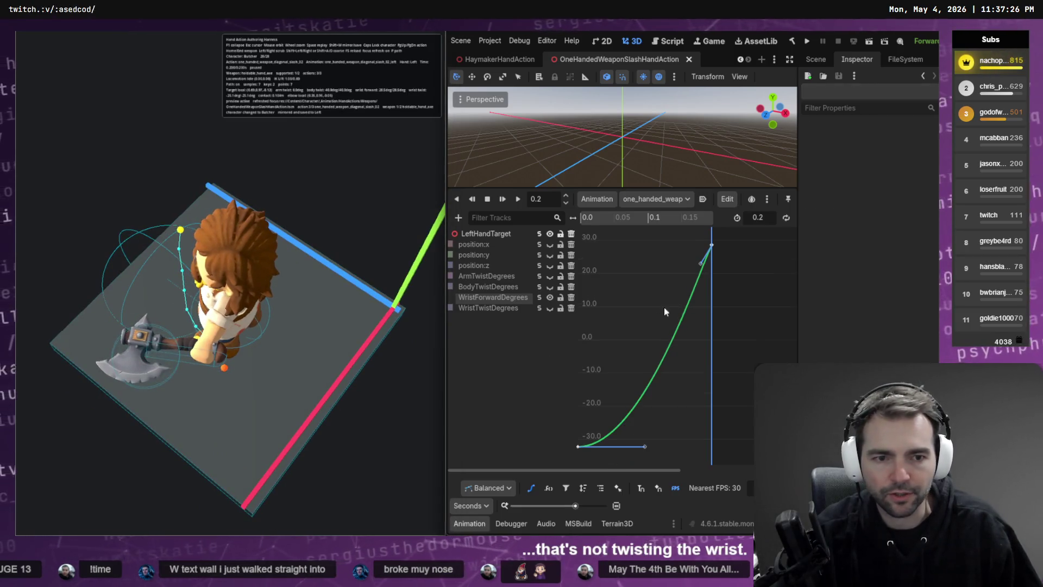
drag(711, 312, 712, 241)
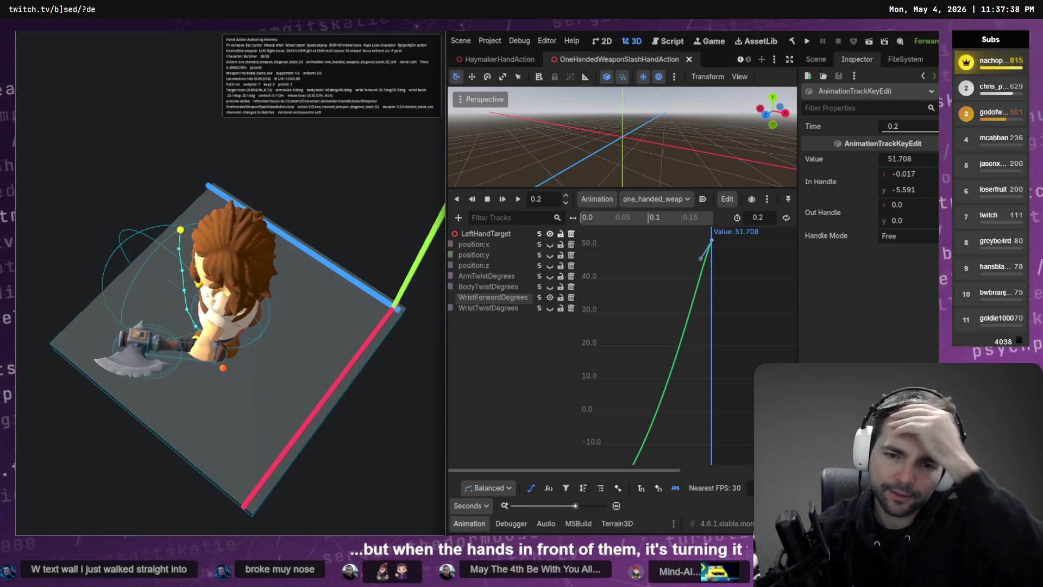
key(alt+Tab)
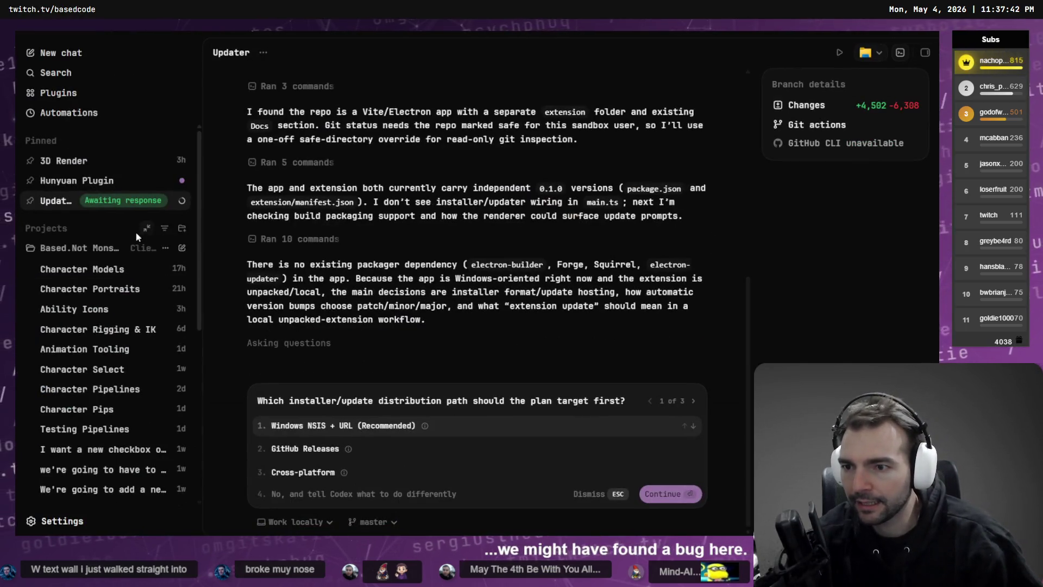
In the Character Rigging & IK thread, dictate the wrist bug report and start a '>' quote line
click(121, 329)
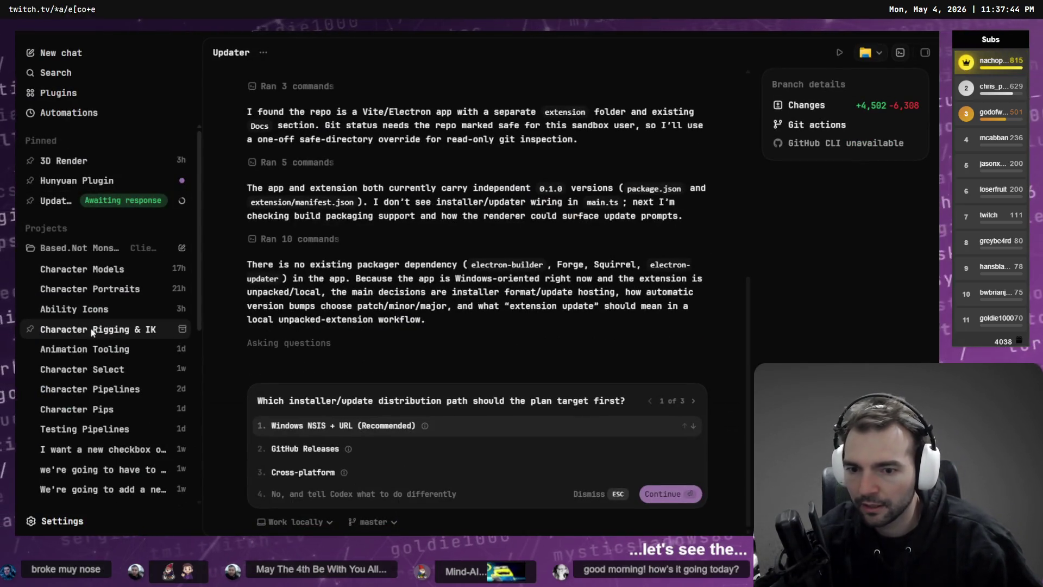
key(super+h)
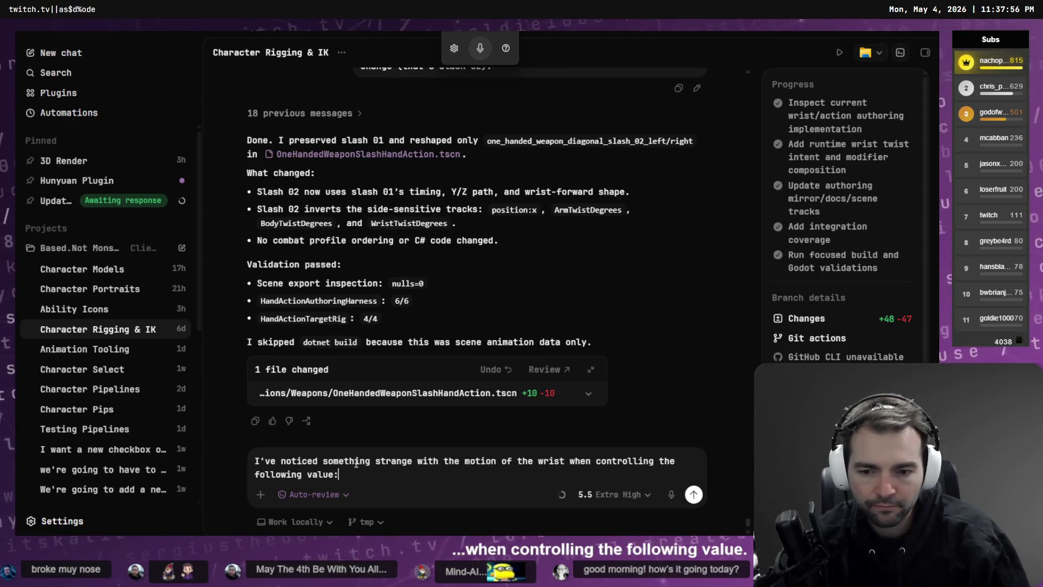
key(shift+Return)
key(shift+Return)
text(>)
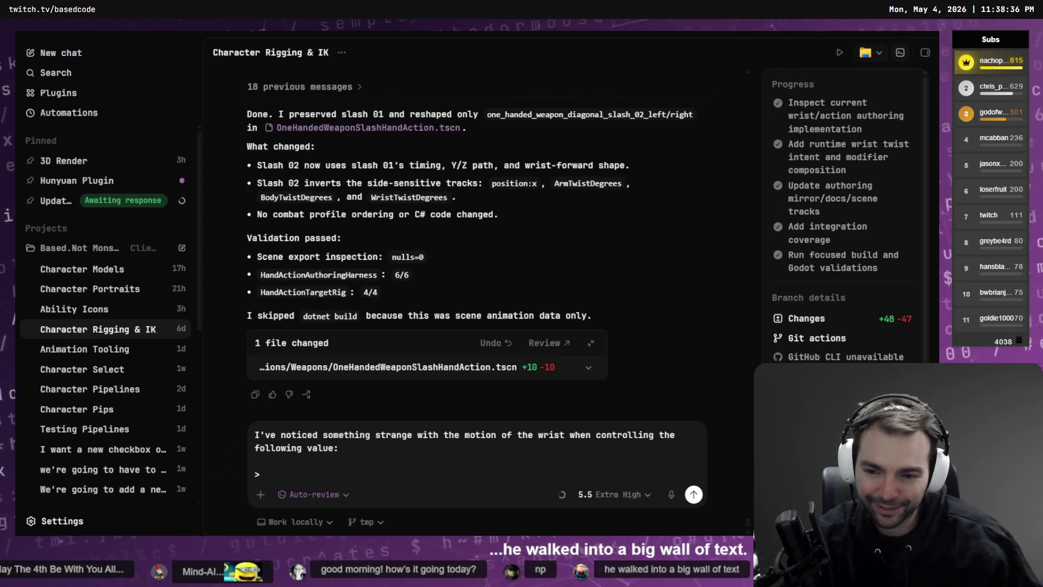
Move the WristForwardDegrees track name onto the '>' quote line
key(alt+Tab)
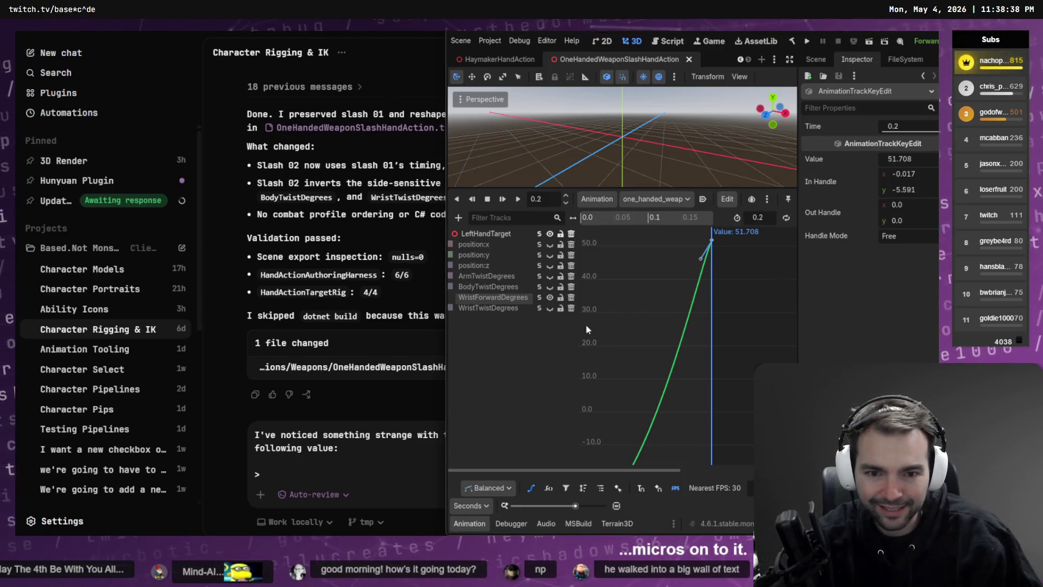
click(374, 452)
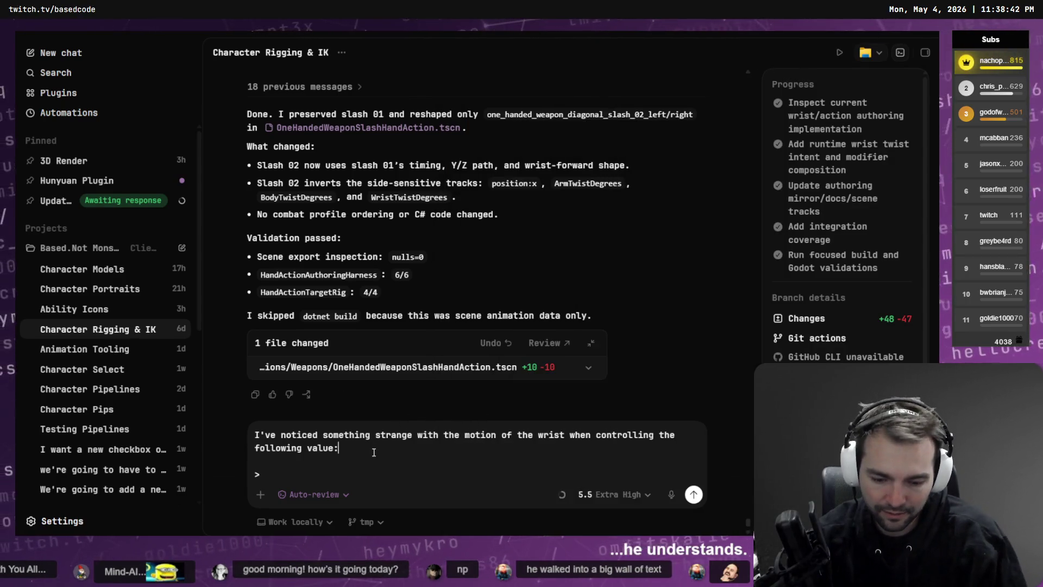
text(wR)
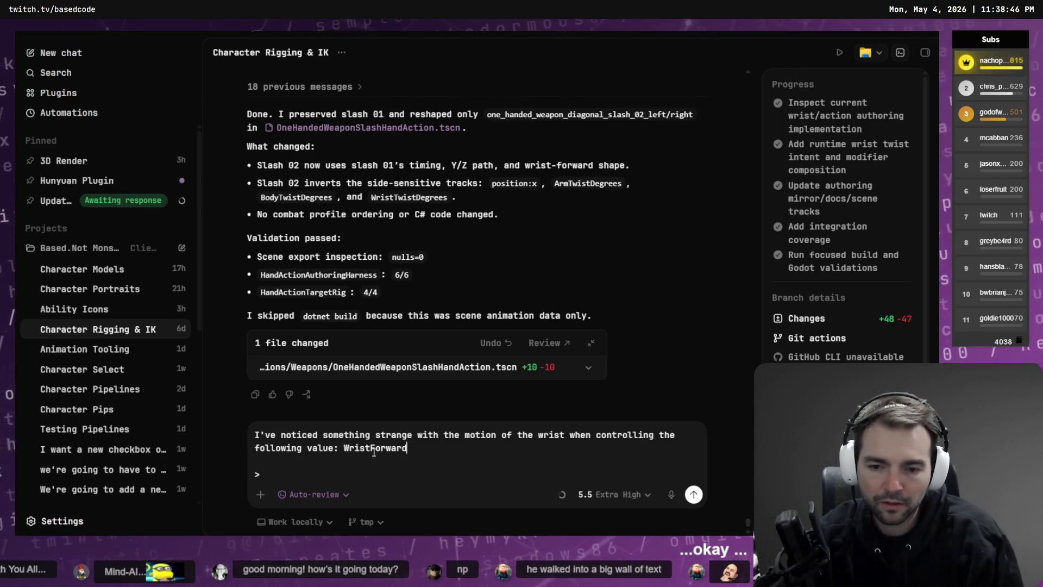
text(grees")
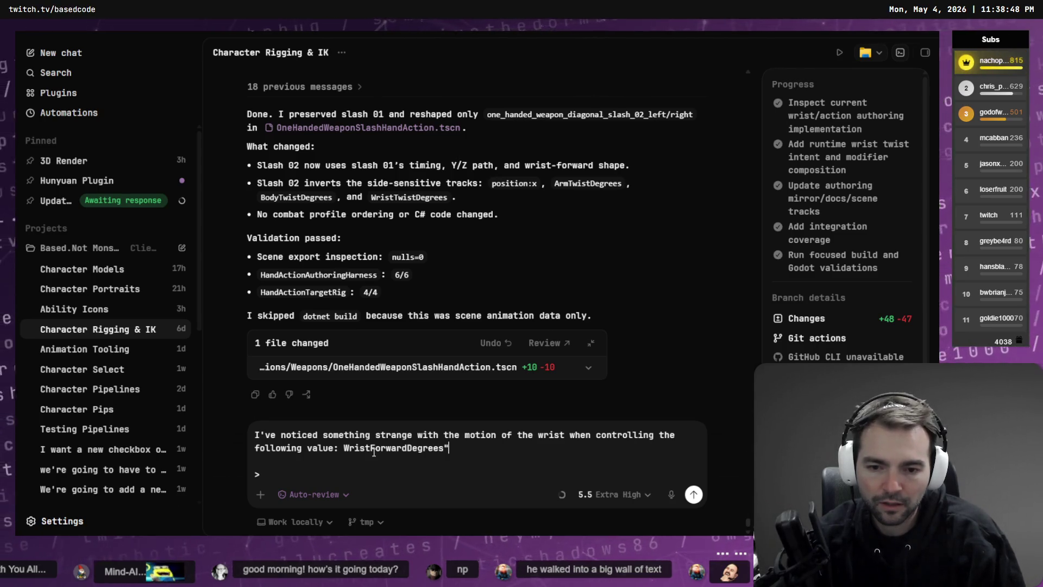
key(shift+End)
key(ctrl+x)
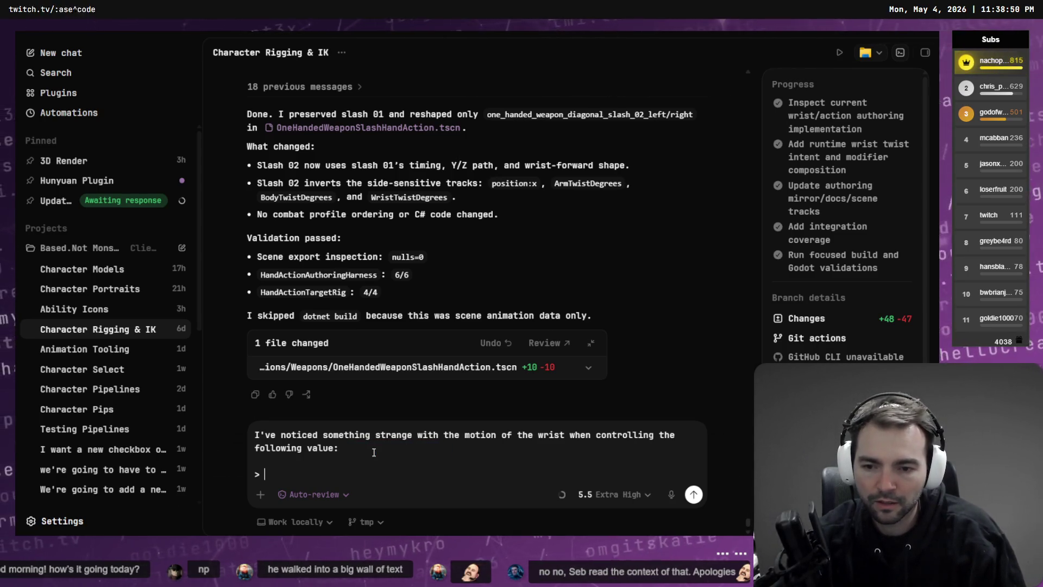
key(ctrl+End)
key(ctrl+v)
key(shift+Return)
key(shift+Return)
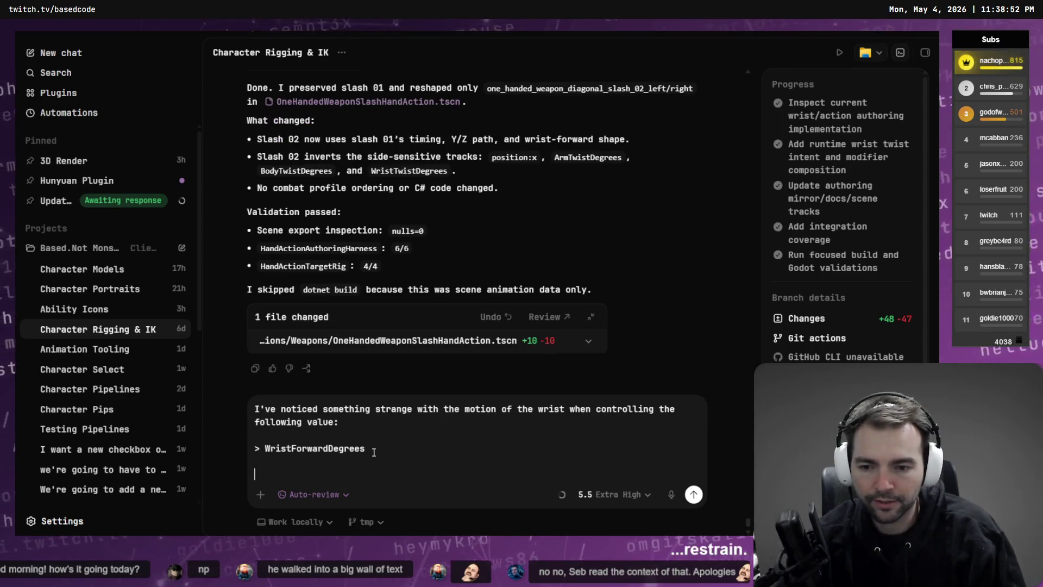
Dictate how WristForwardDegrees should rotate the wrist around the palm, checking the game's wrist motion
key(super+h)
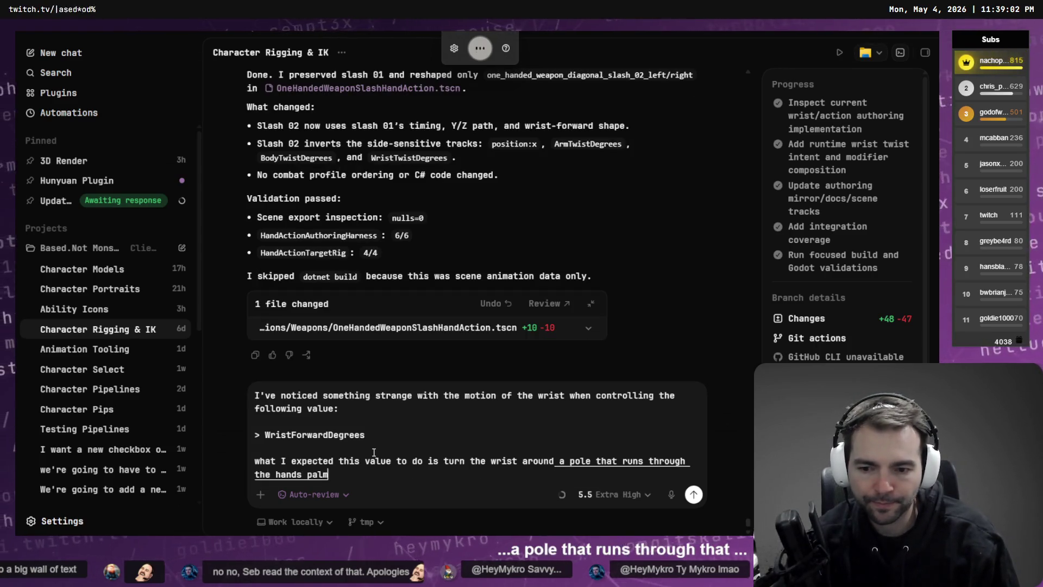
key(alt+Tab)
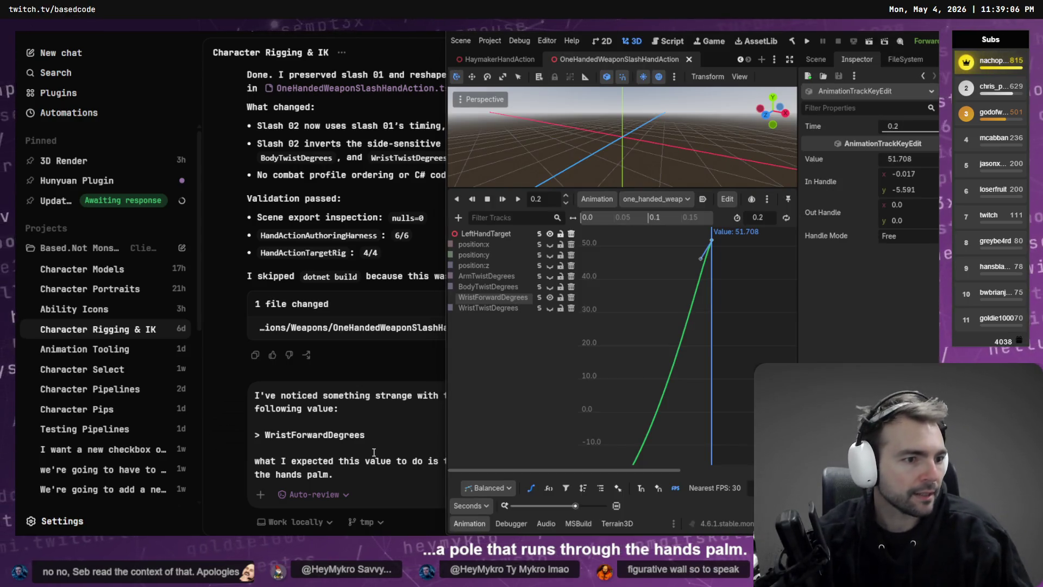
key(alt+Tab)
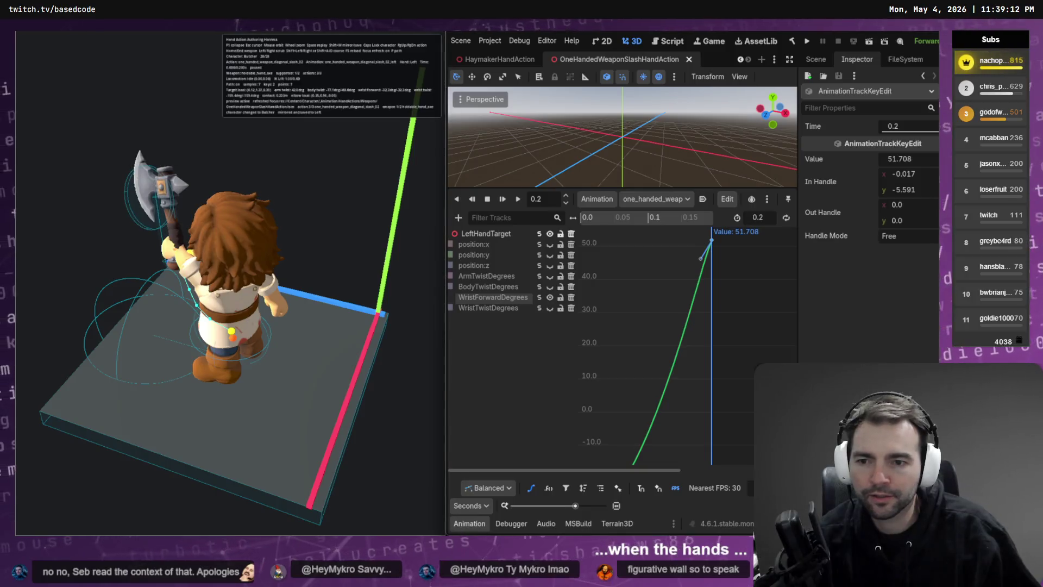
key(alt+Tab)
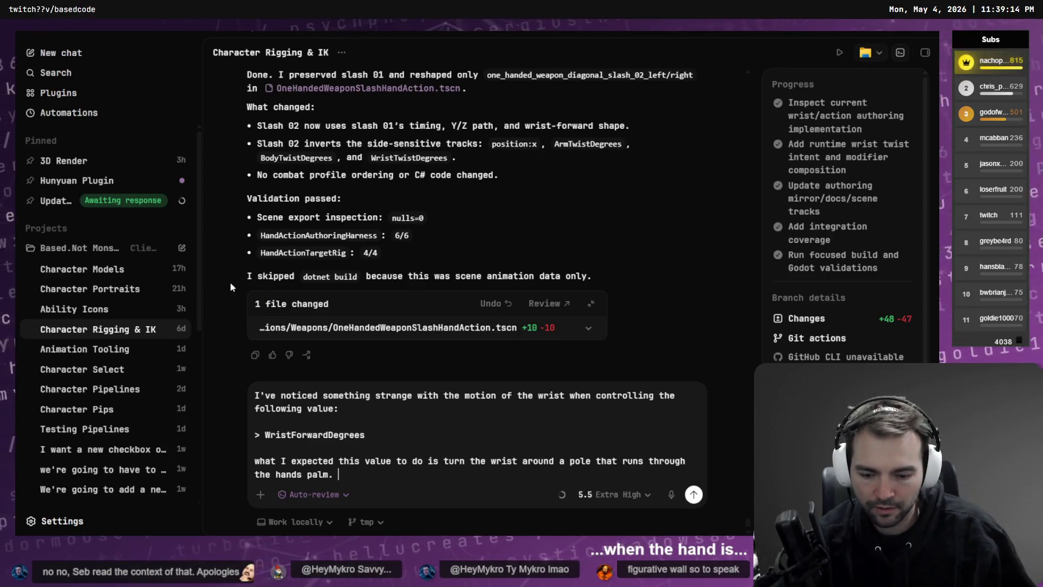
key(super+h)
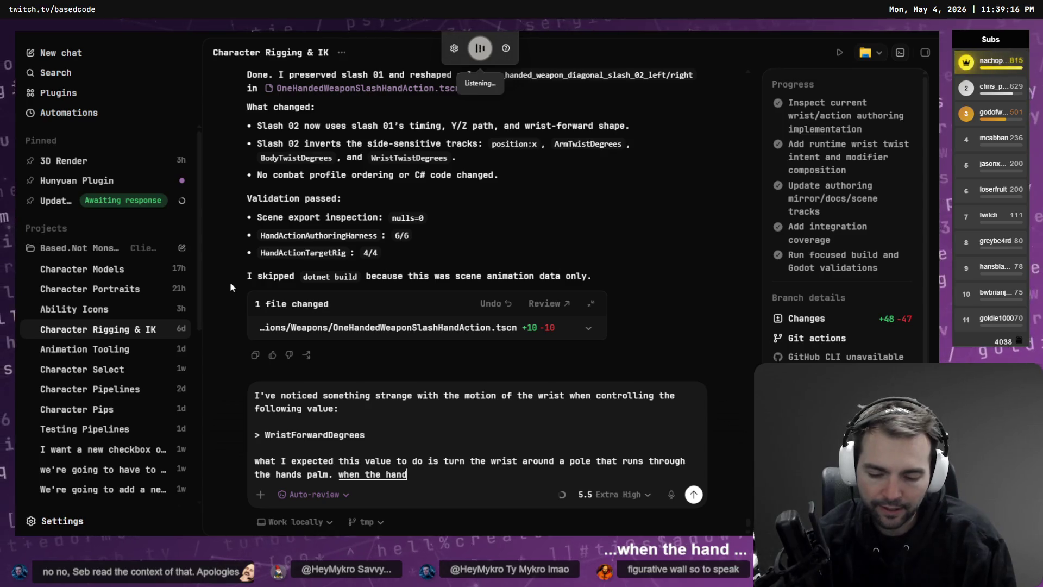
key(super+h)
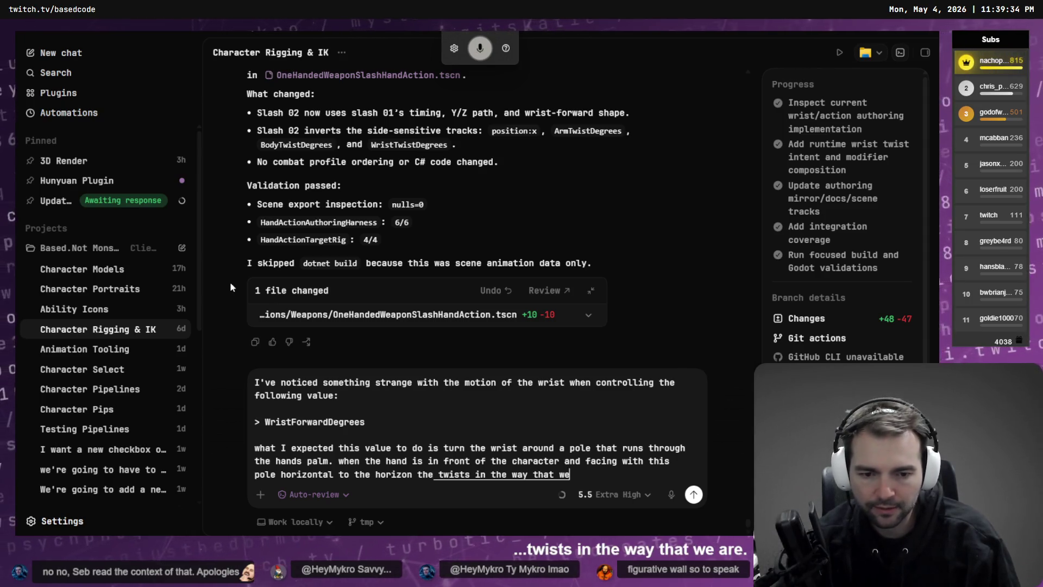
key(alt+Tab)
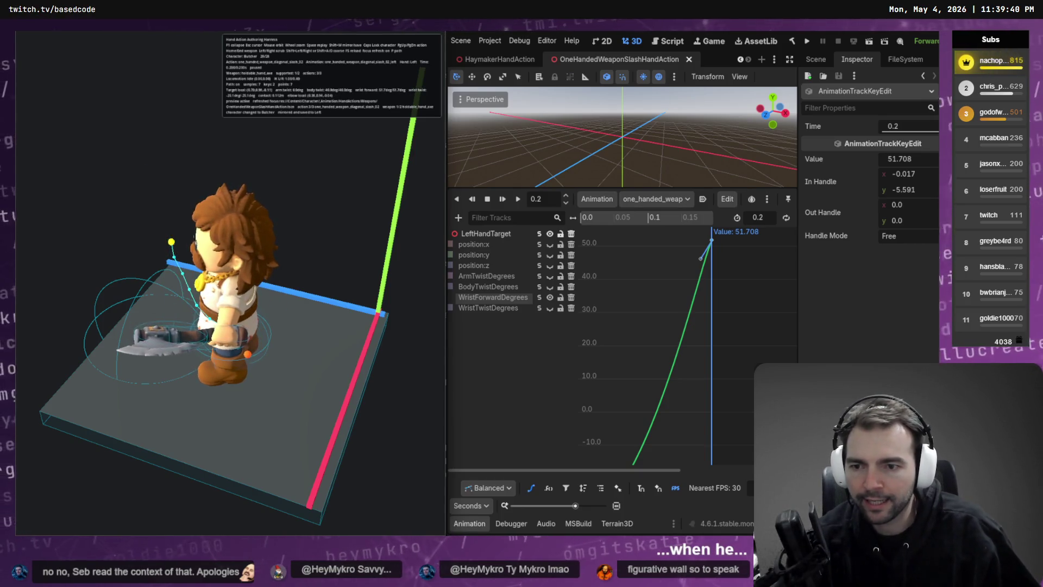
key(alt+Tab)
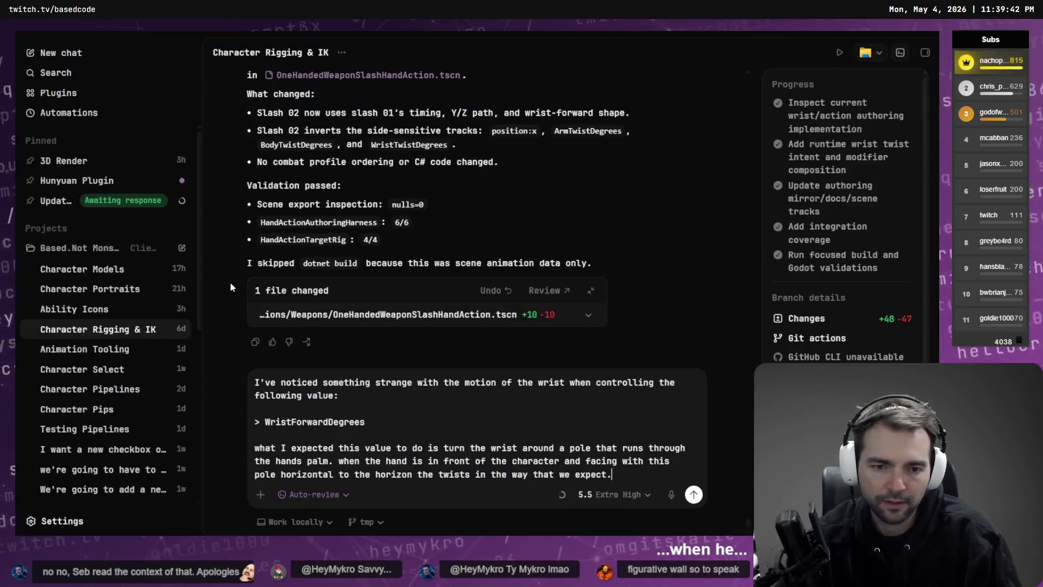
Dictate the arm-held-to-the-side case and ask Codex for clarifying questions before fixing
key(ctrl+super)
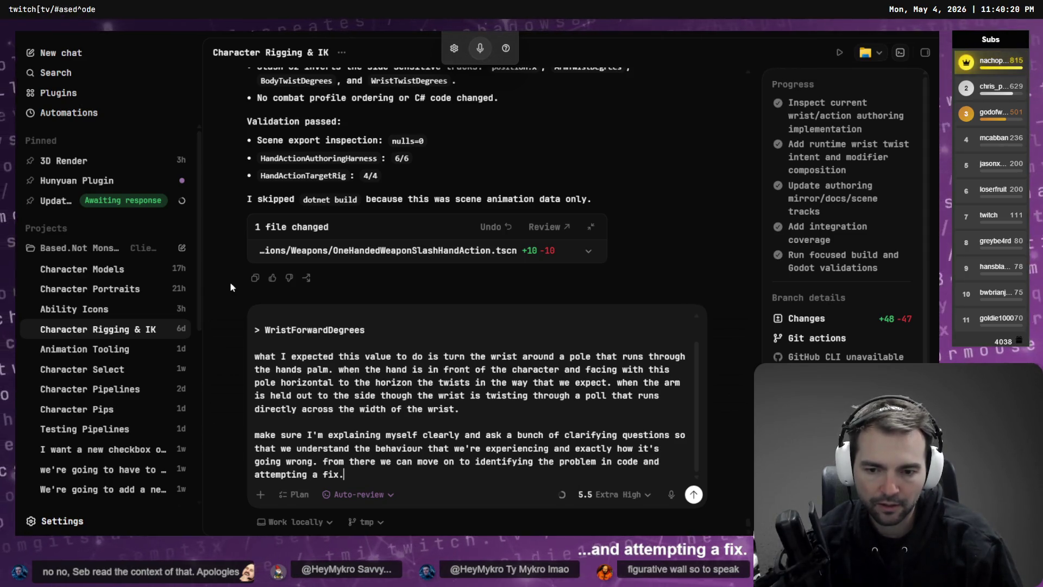
key(alt+Tab)
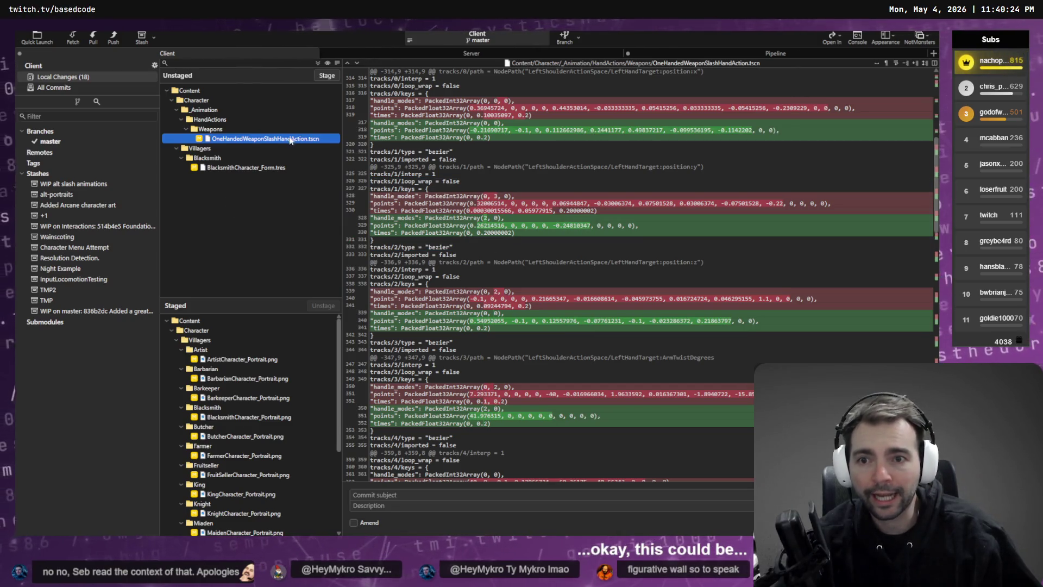
Stage OneHandedWeaponSlashHandAction.tscn and compare the Artist through Farmer portrait diffs
click(326, 76)
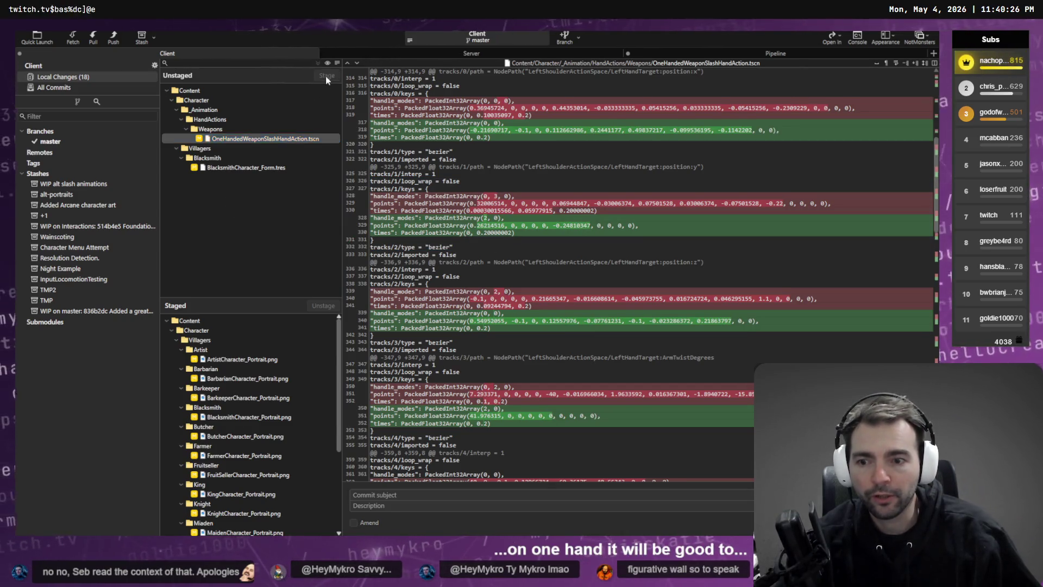
click(236, 399)
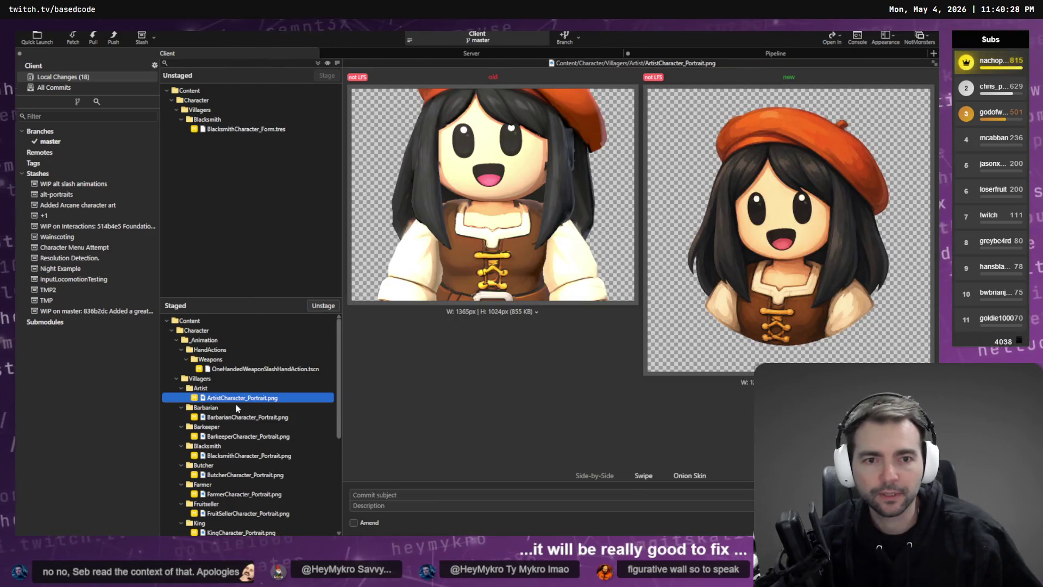
key(Down)
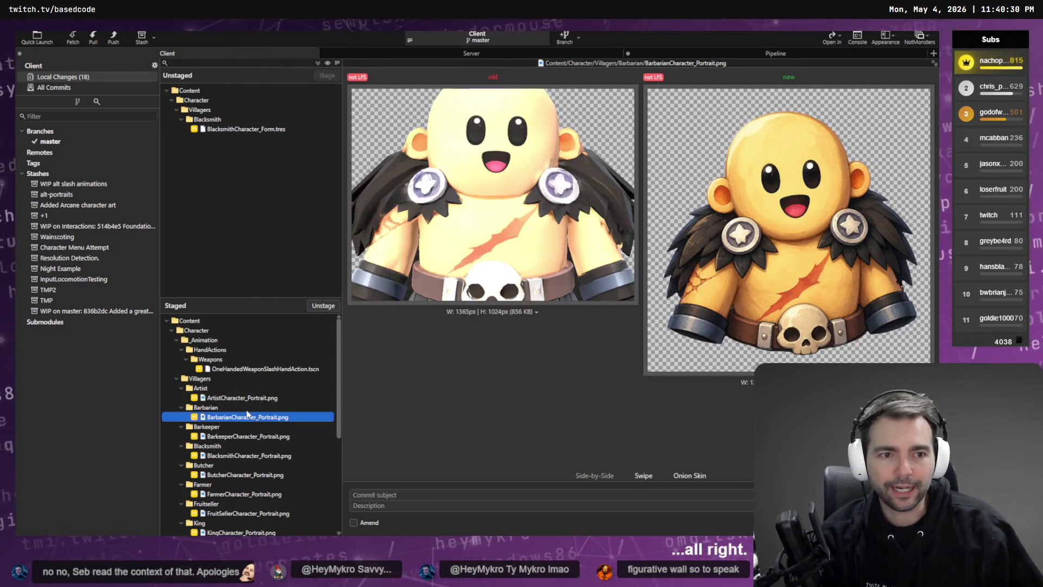
key(Down)
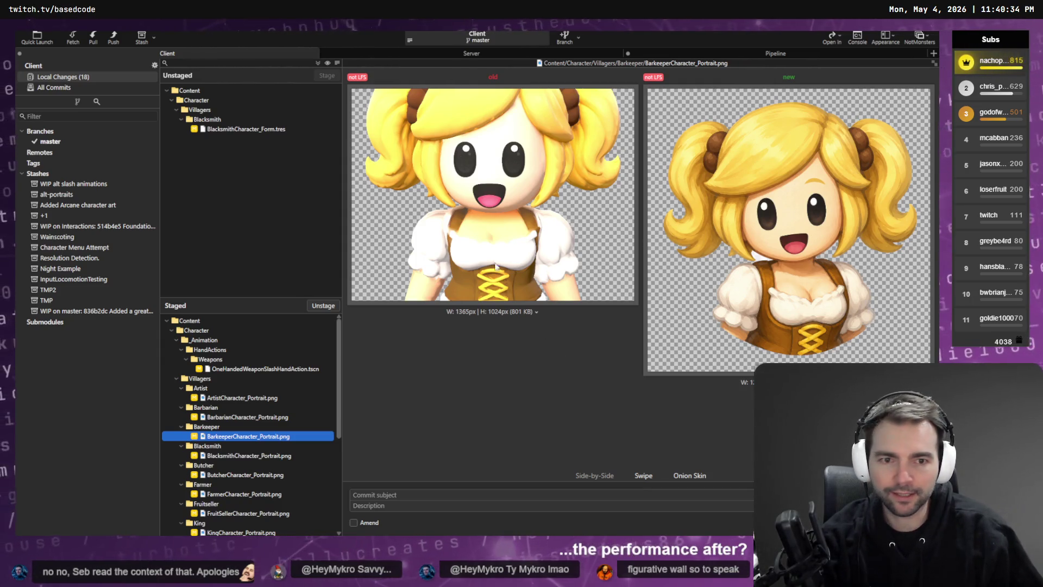
key(Down)
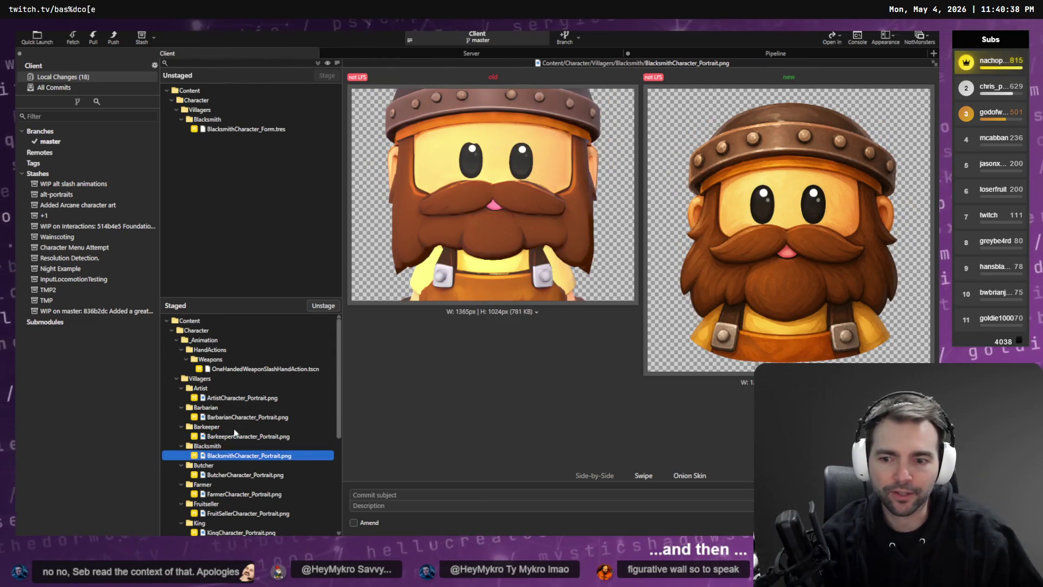
key(Down)
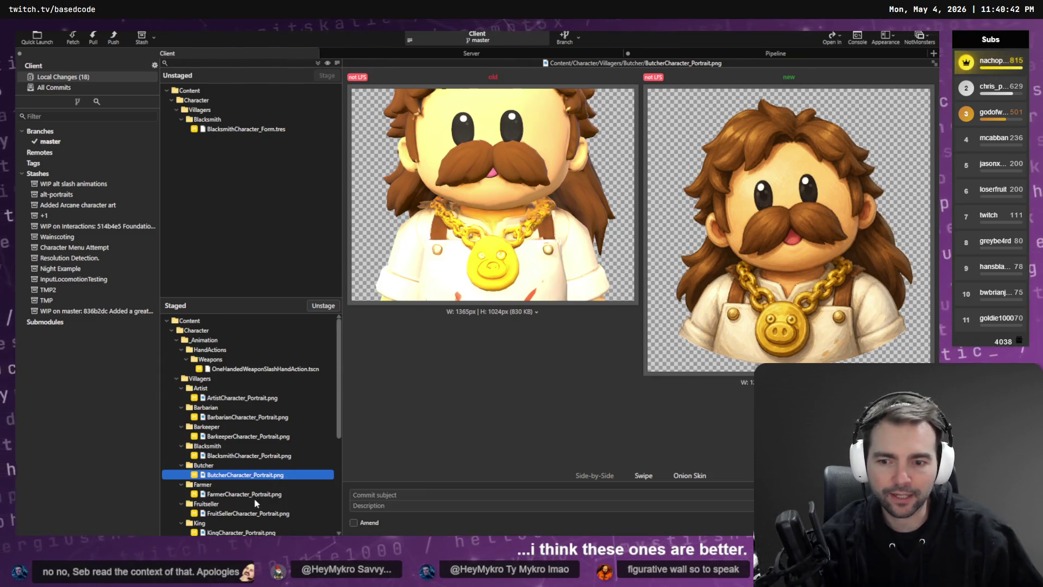
key(Down)
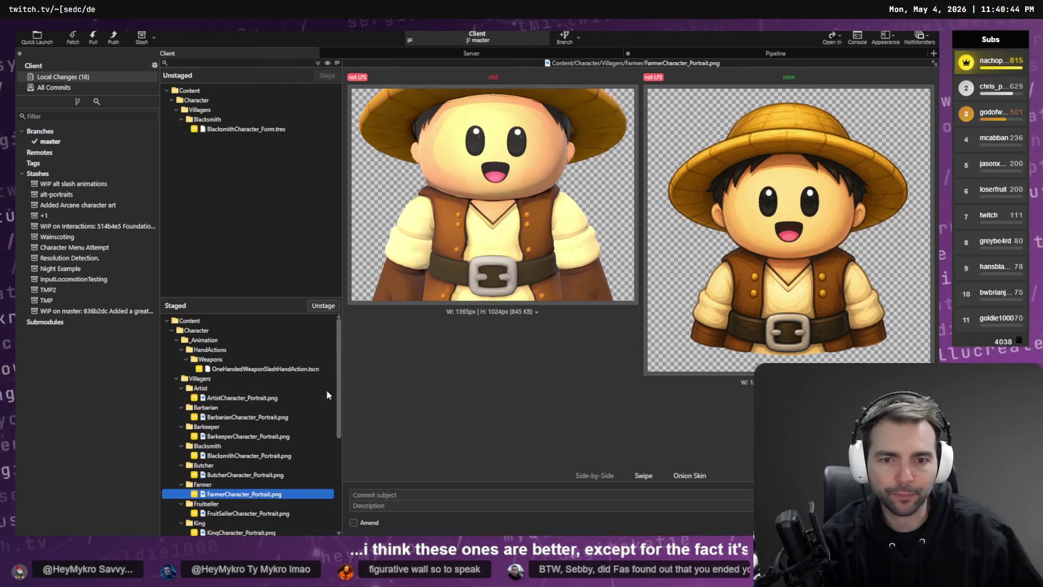
Compare the Butcher through Vagabond portrait diffs, then view the OneHandedWeaponSlashHandAction.tscn changes
click(246, 476)
key(Down)
key(Down)
key(Down)
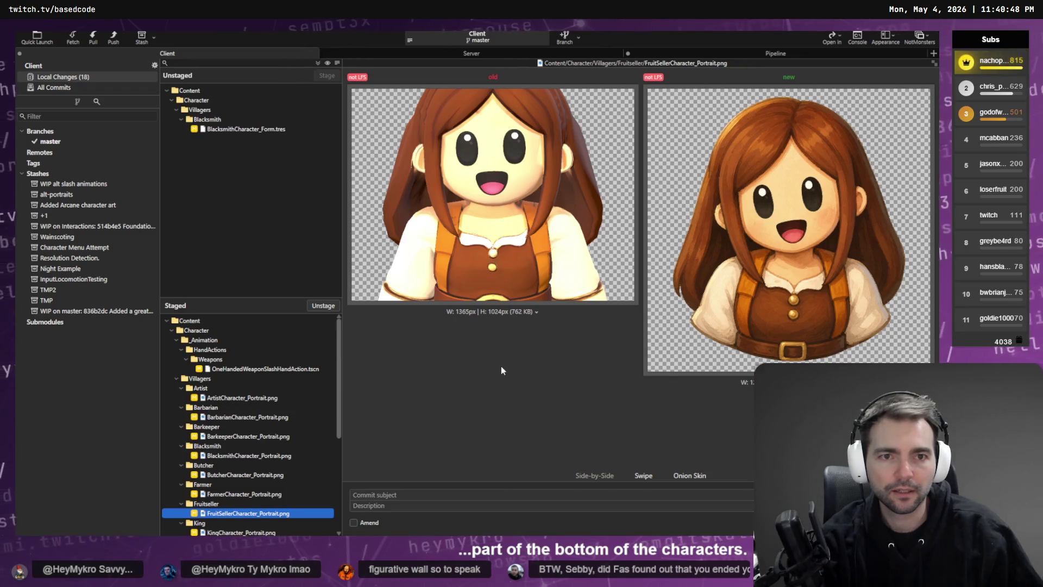
key(Down)
key(Down)
key(Down)
key(Down)
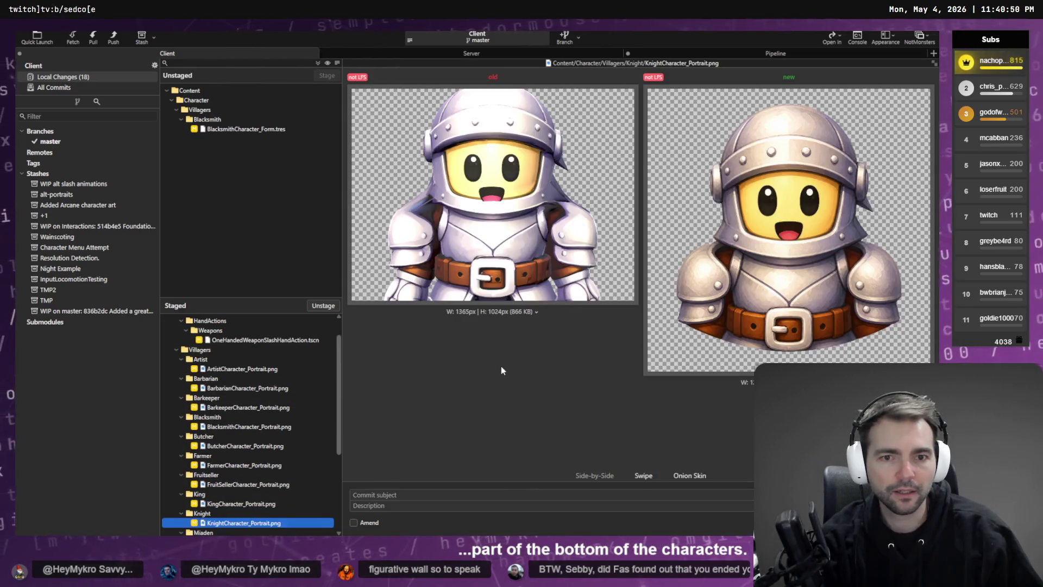
key(Down)
key(Down)
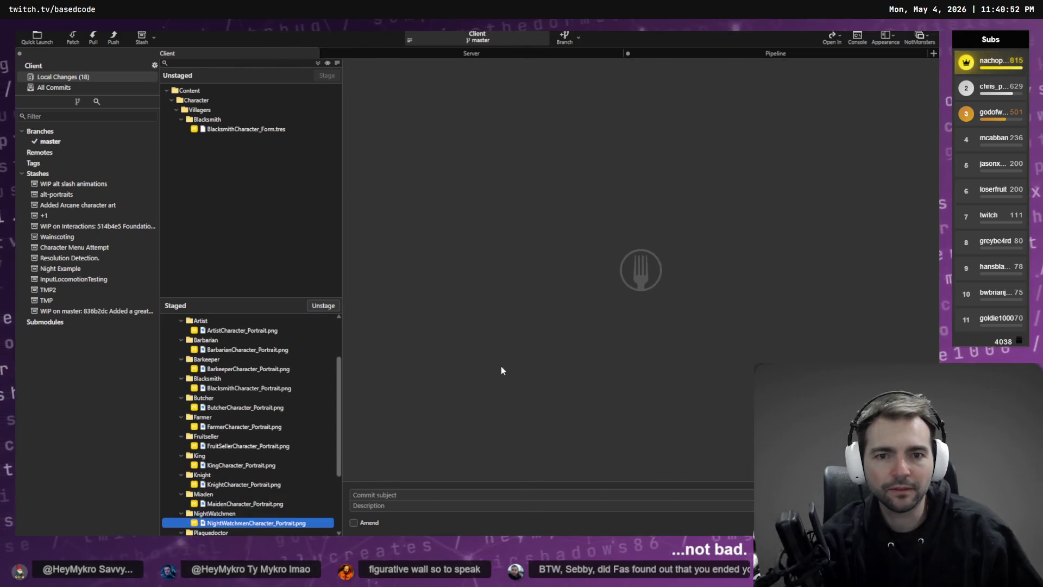
key(Down)
key(Down)
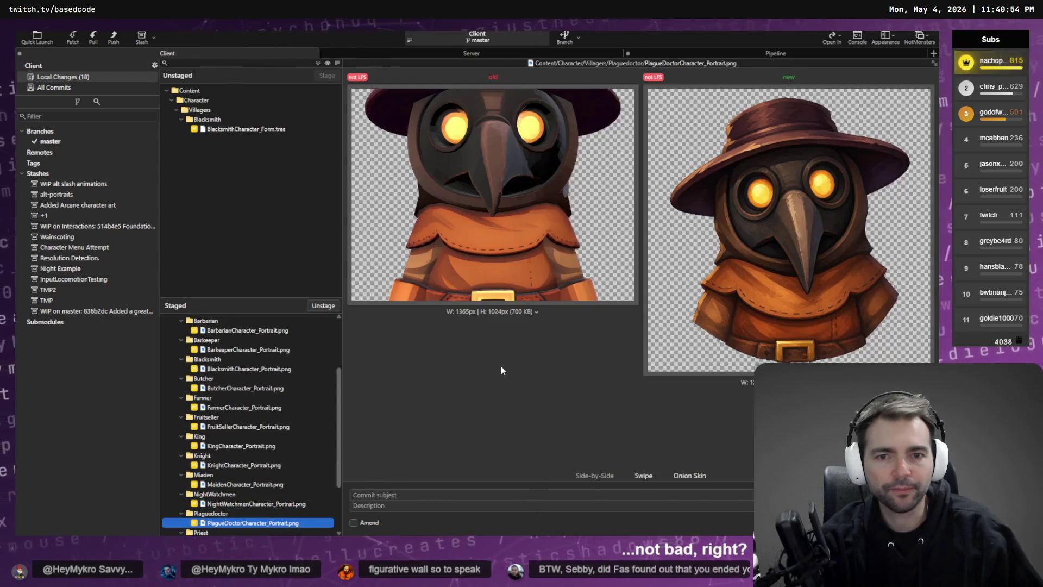
key(Down)
key(Down)
key(Down)
key(Down)
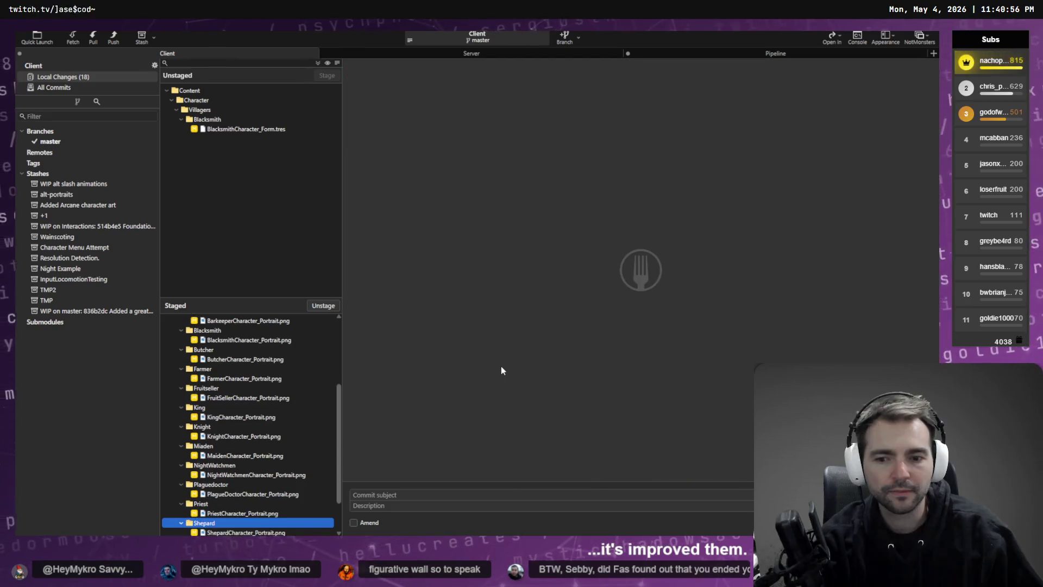
key(Down)
key(Down)
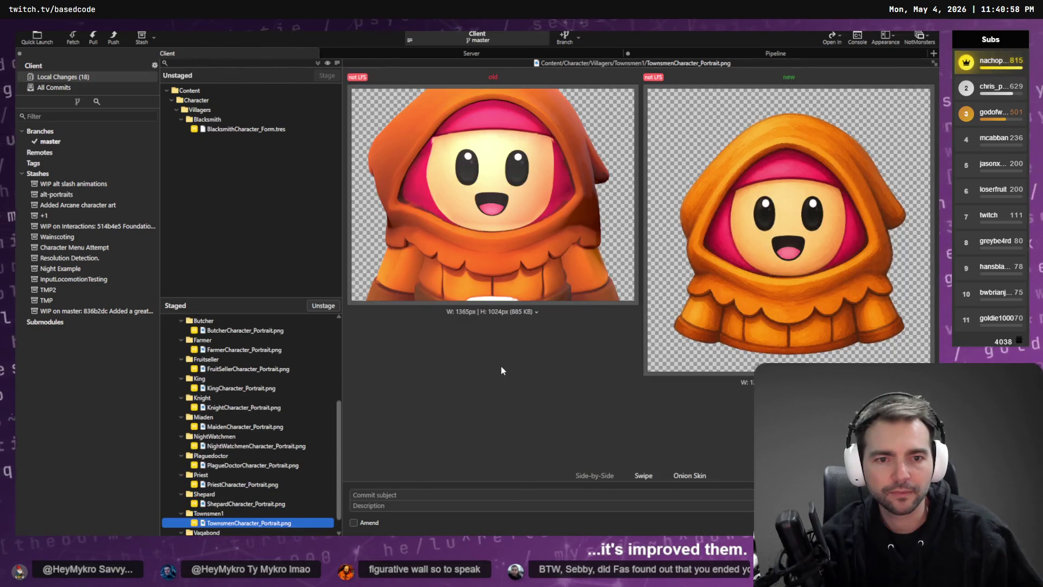
key(Down)
key(Down)
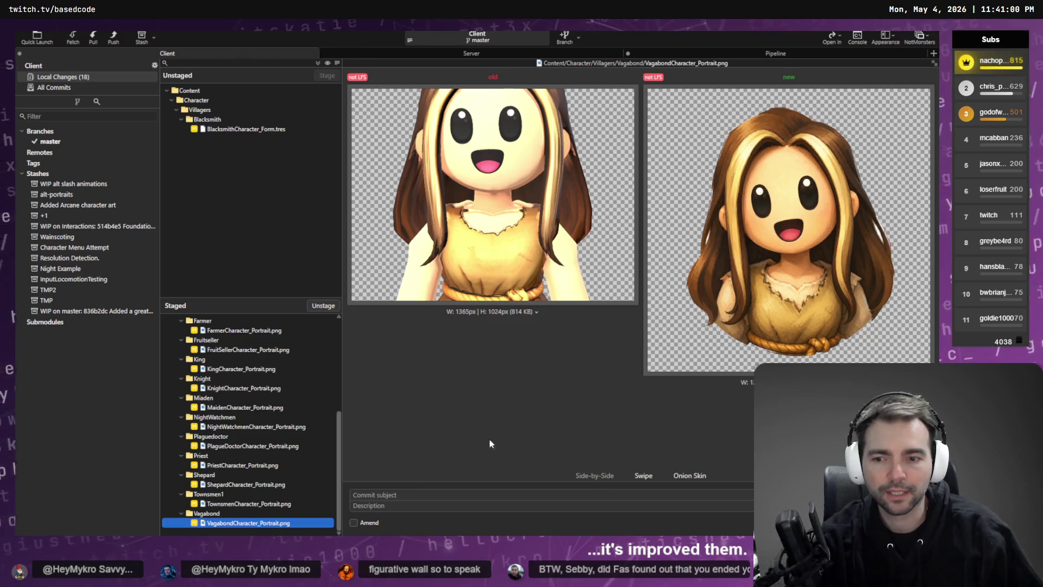
scroll(282, 472, up, 5)
click(261, 369)
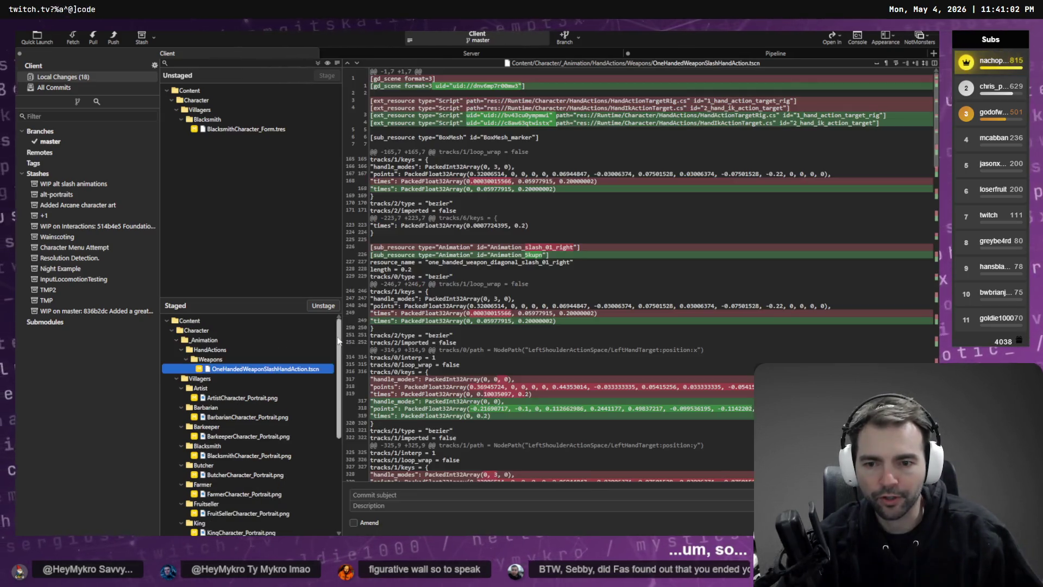
Unstage the slash animation scene and commit the portraits as 'Repaints for generated character portraits.'
click(325, 305)
click(257, 167)
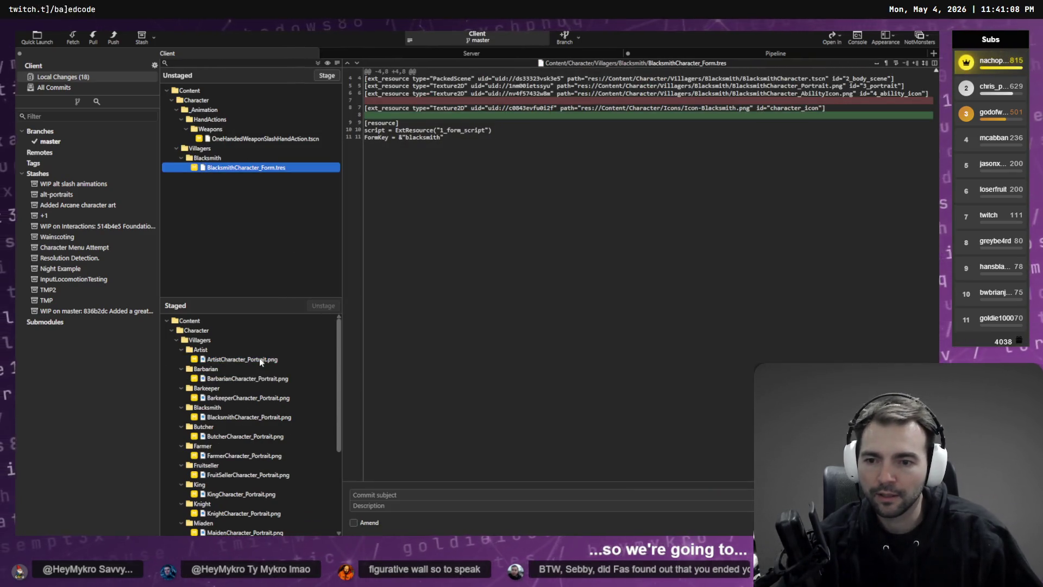
click(241, 359)
click(417, 492)
text(Re)
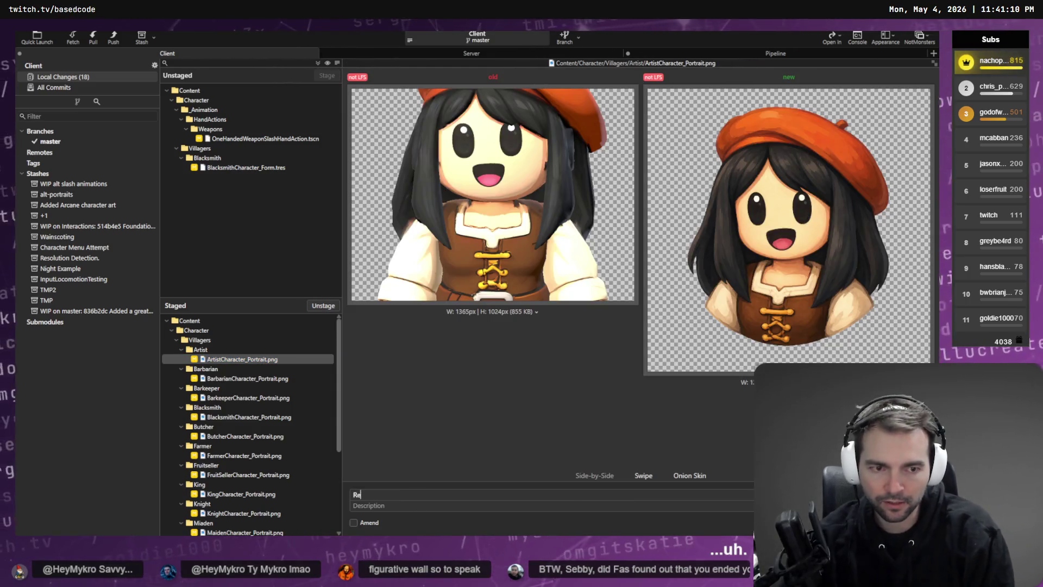
text(paints for charact)
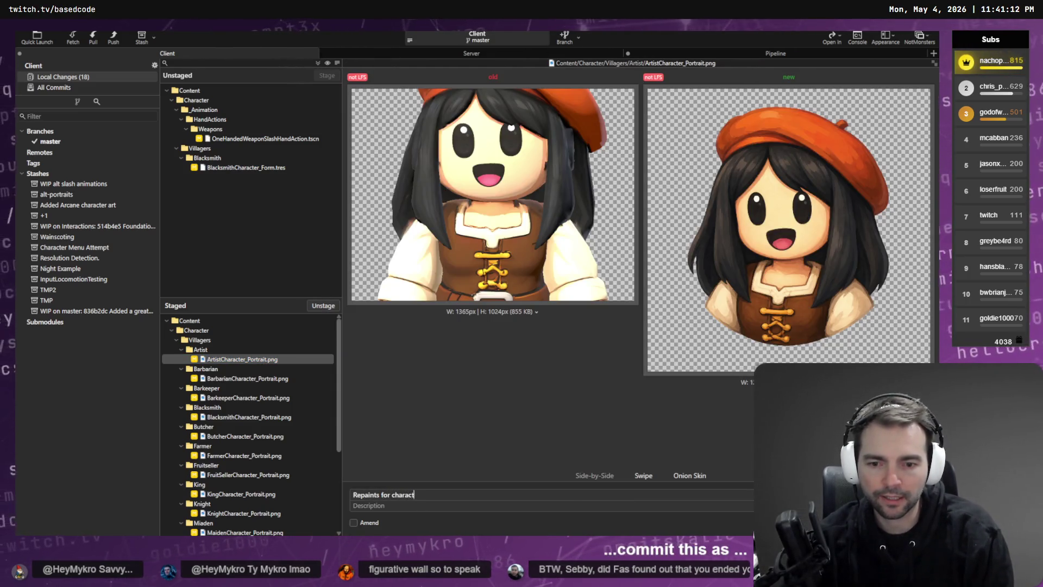
key(BackSpace)
key(BackSpace)
key(BackSpace)
key(BackSpace)
key(BackSpace)
key(BackSpace)
key(BackSpace)
text(generteadg)
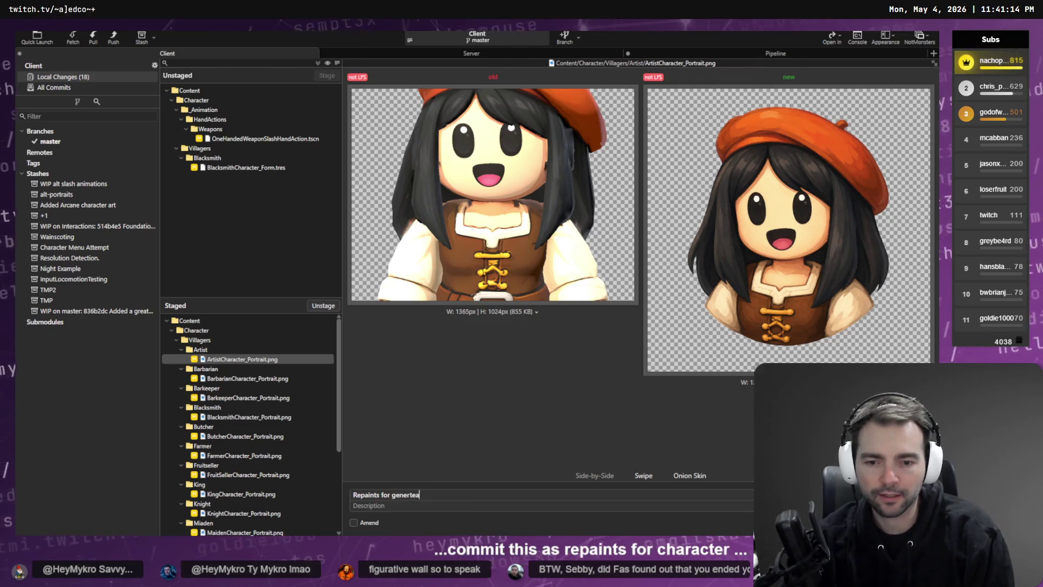
key(BackSpace)
key(BackSpace)
key(BackSpace)
text(ated)
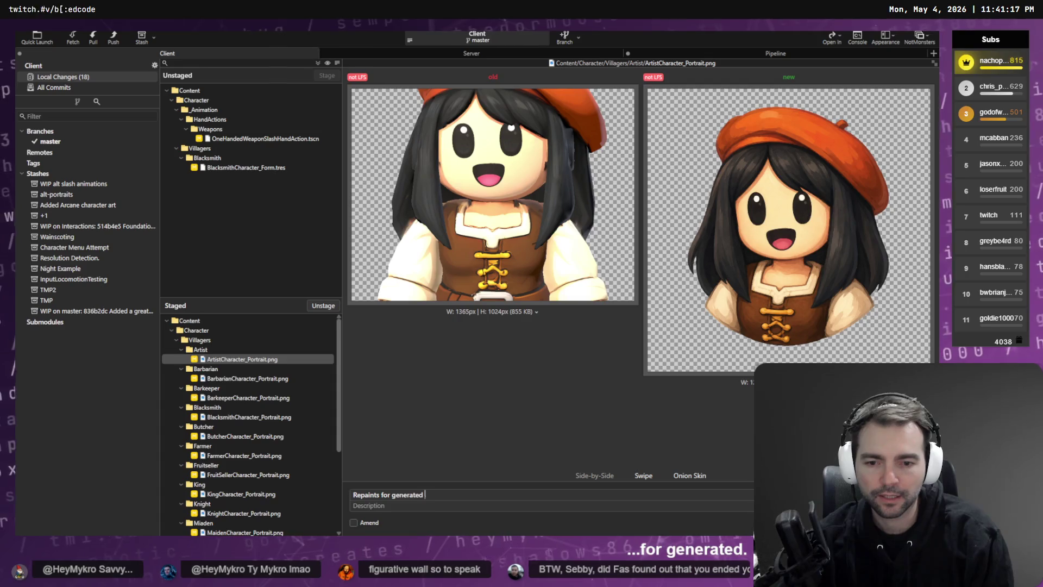
text(character port)
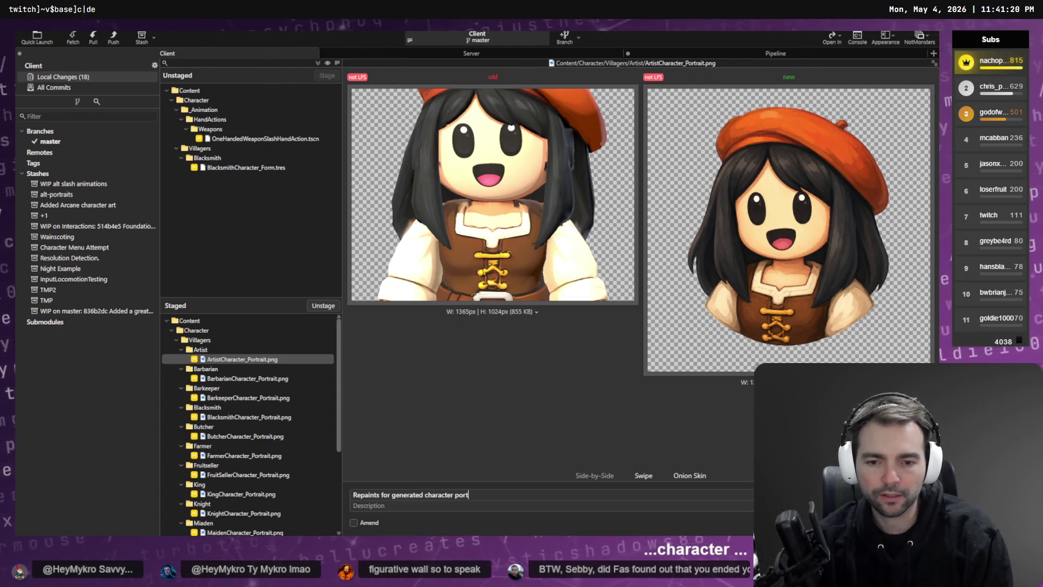
text(raits.)
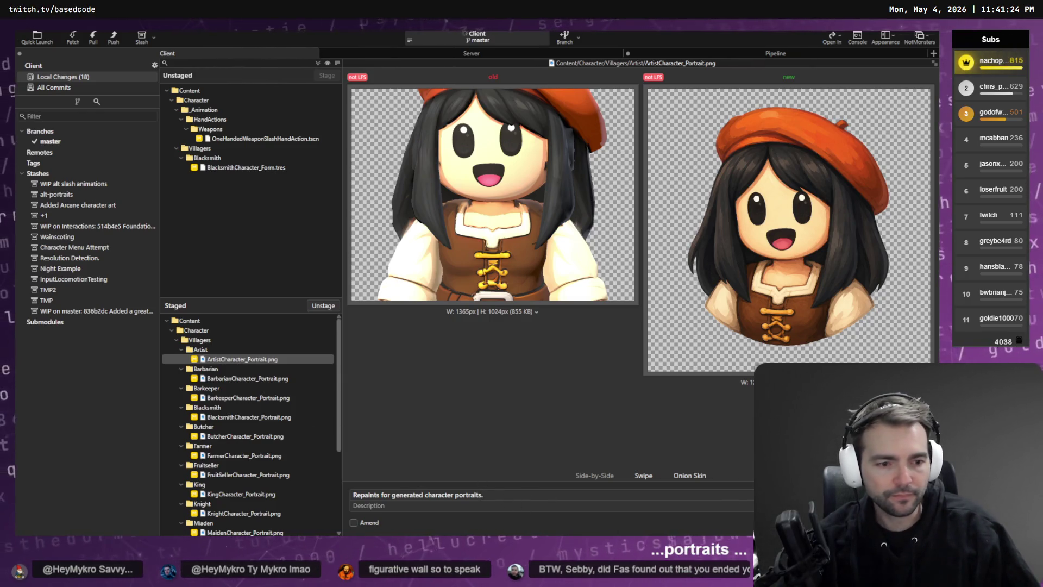
key(ctrl+Return)
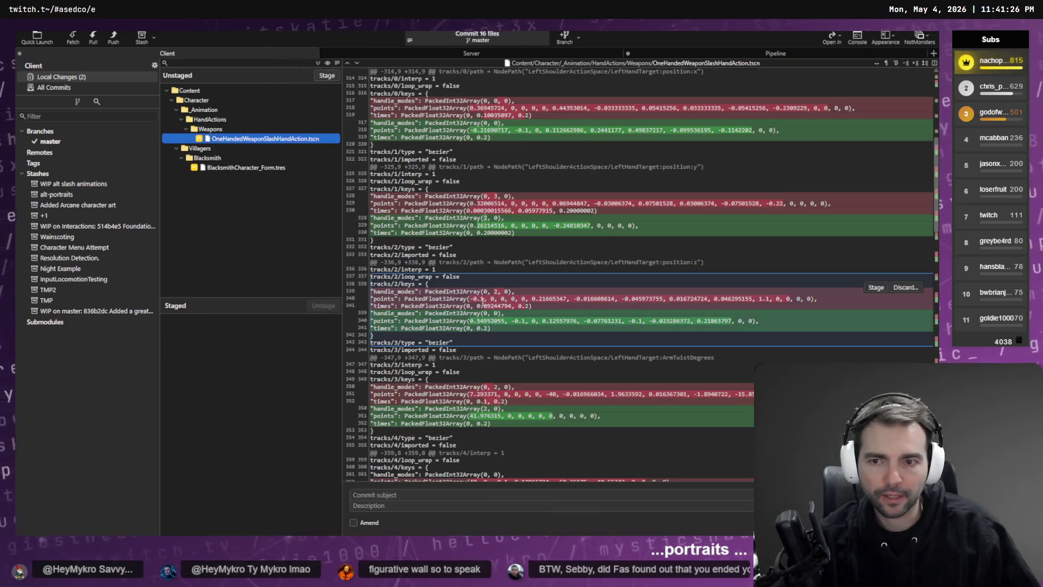
View the uncommitted BlacksmithCharacter_Form.tres diff
click(265, 168)
key(Up)
key(Up)
key(Up)
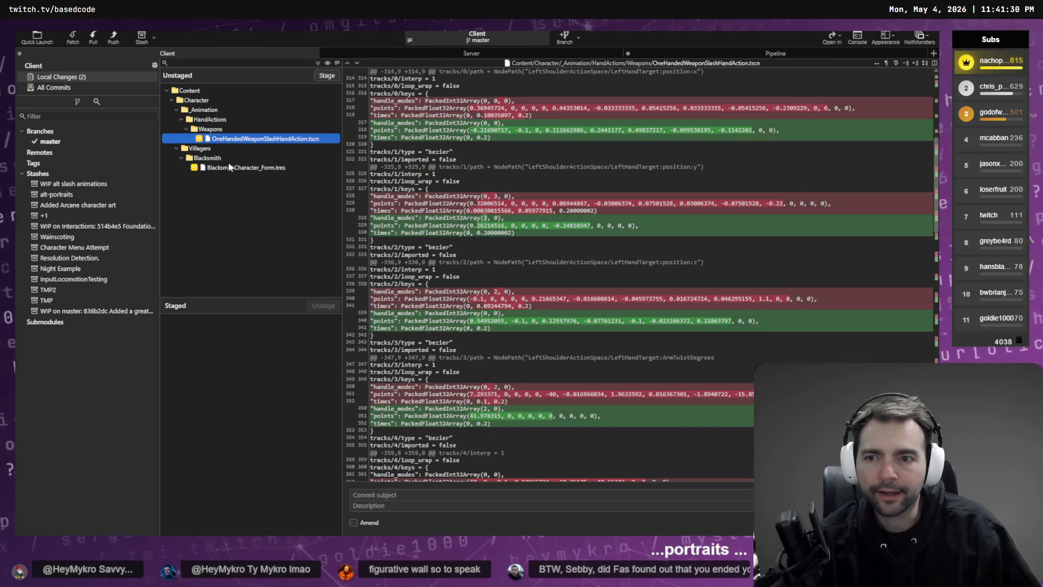
key(Down)
key(Down)
key(Down)
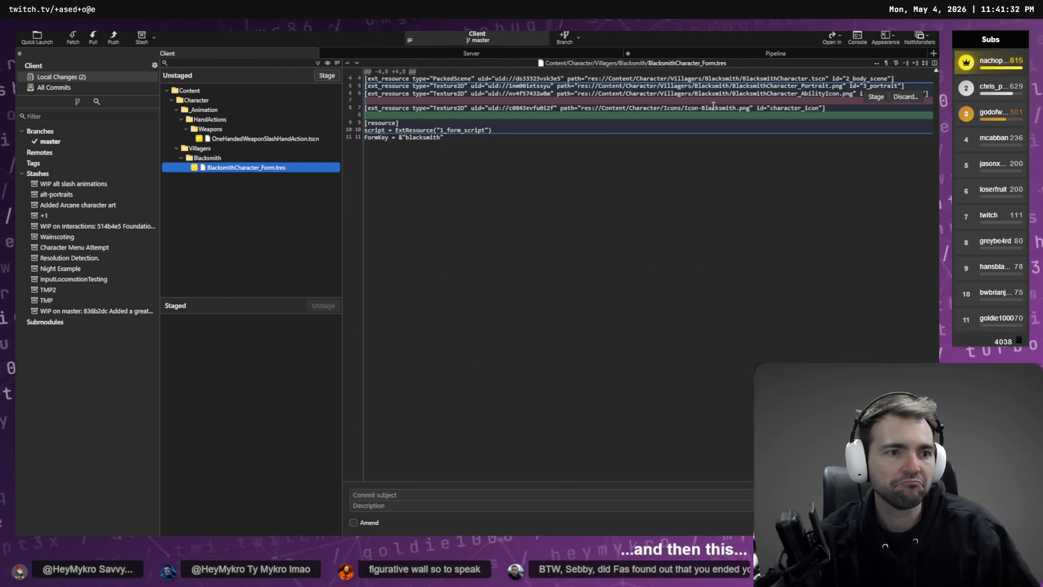
Stage the OneHandedWeaponSlashHandAction.tscn change, leaving BlacksmithCharacter_Form.tres unstaged
click(905, 101)
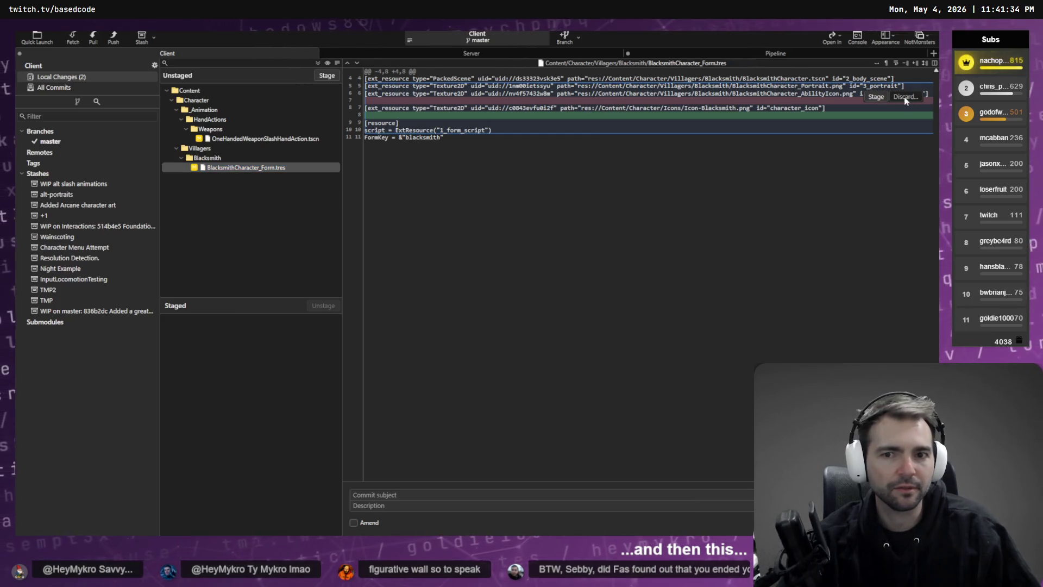
click(324, 138)
click(325, 76)
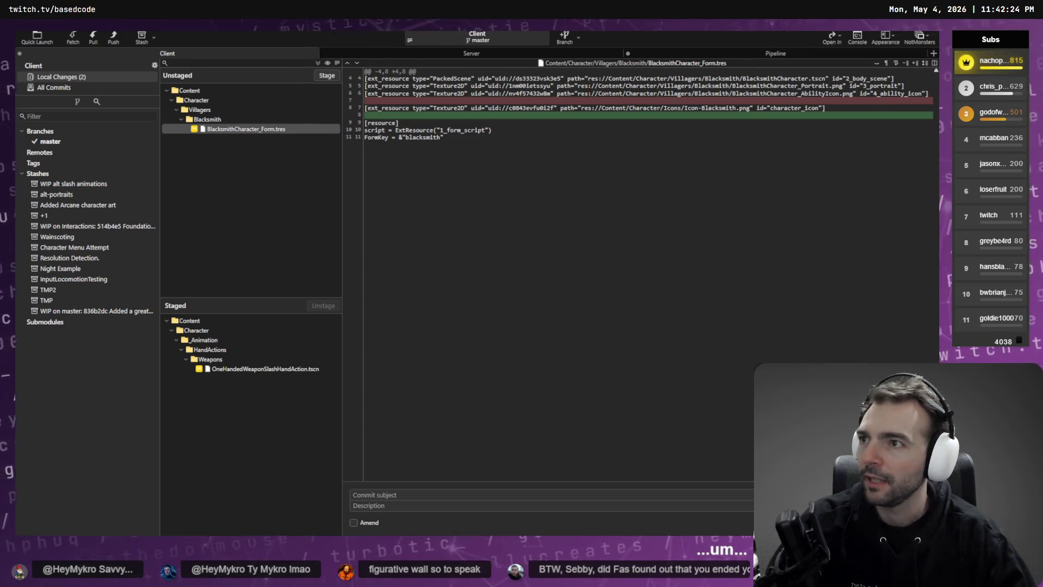
Switch to the Twitch stream summary and look over the Average Viewers chart
key(alt+Tab)
scroll(758, 315, down, 6)
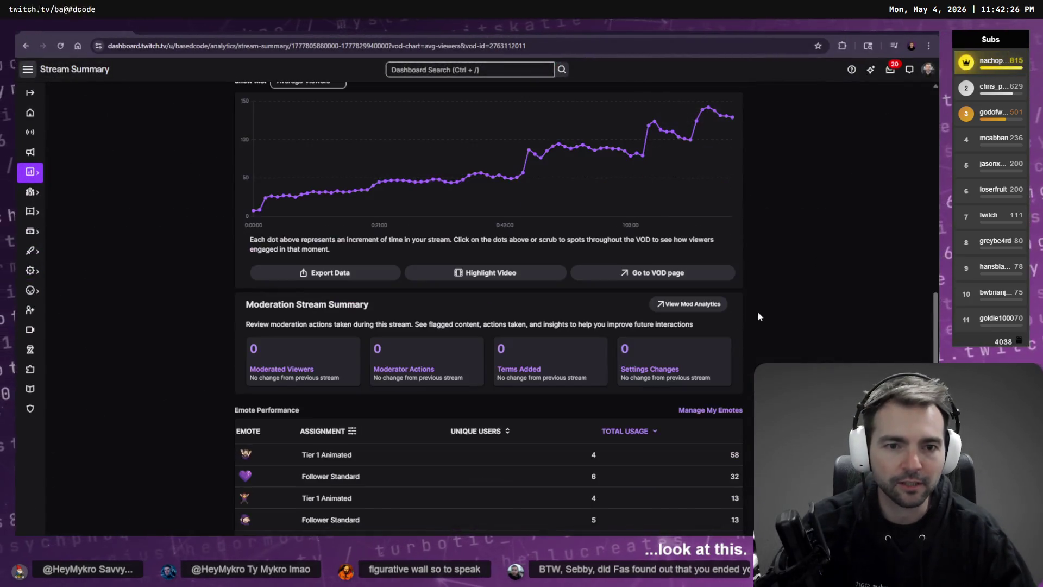
scroll(758, 316, up, 2)
mouse_move(733, 221)
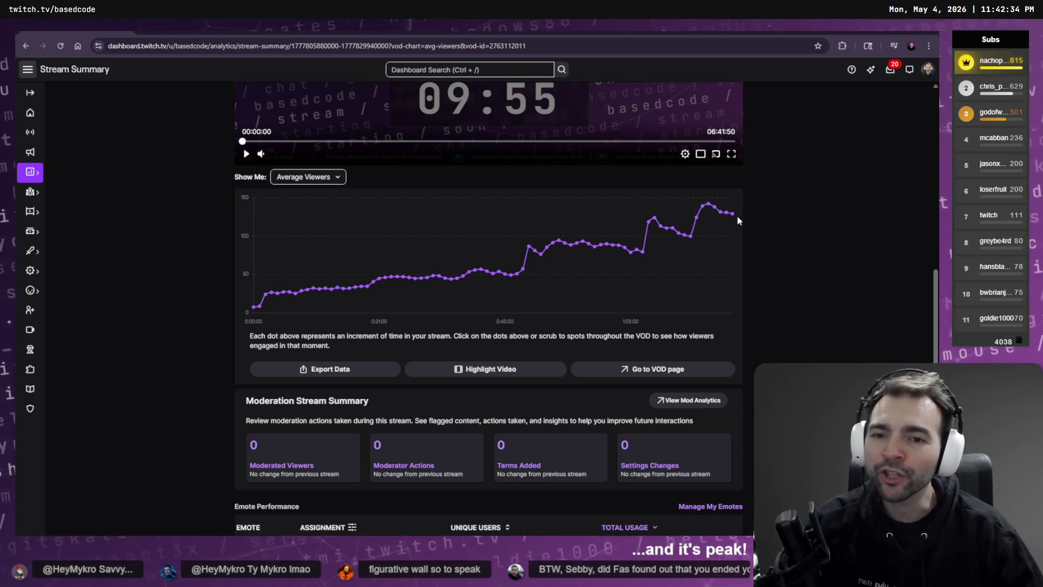
mouse_move(335, 305)
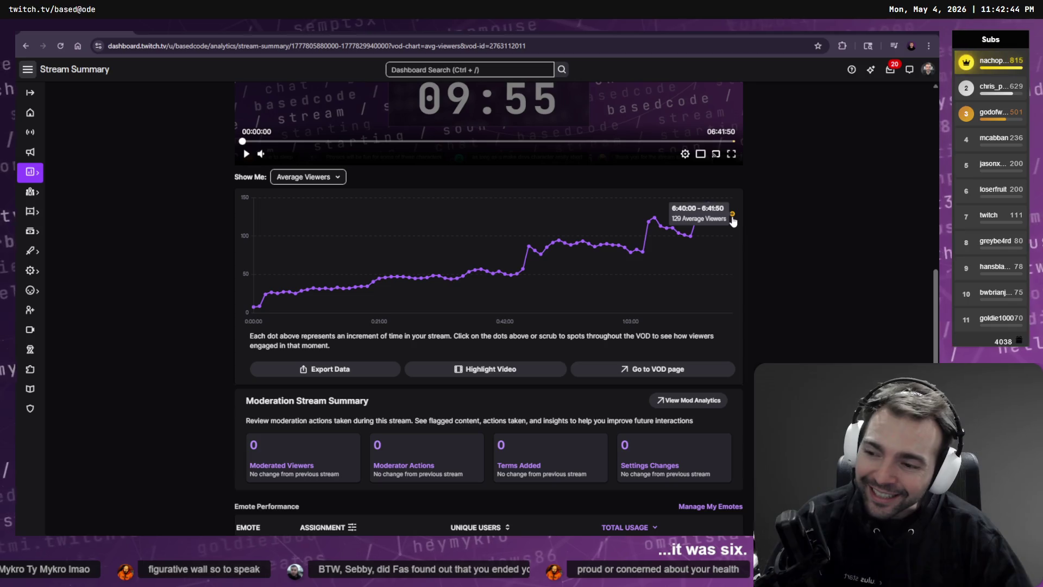
Zoom the page in and out, reset it, then return to the staged OneHandedWeaponSlashHandAction.tscn diff
key(ctrl+plus)
key(ctrl+plus)
key(ctrl+plus)
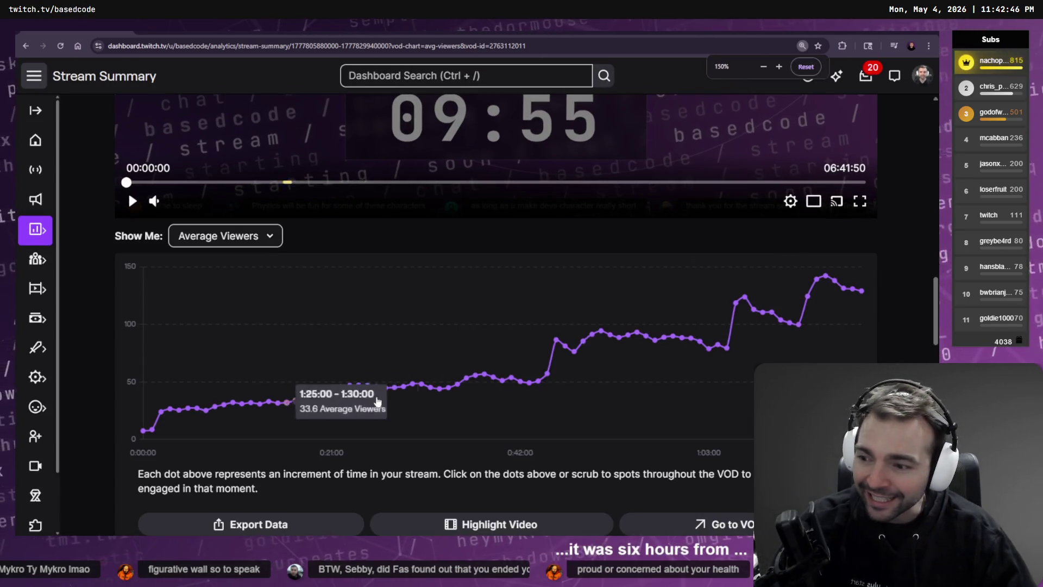
mouse_move(858, 309)
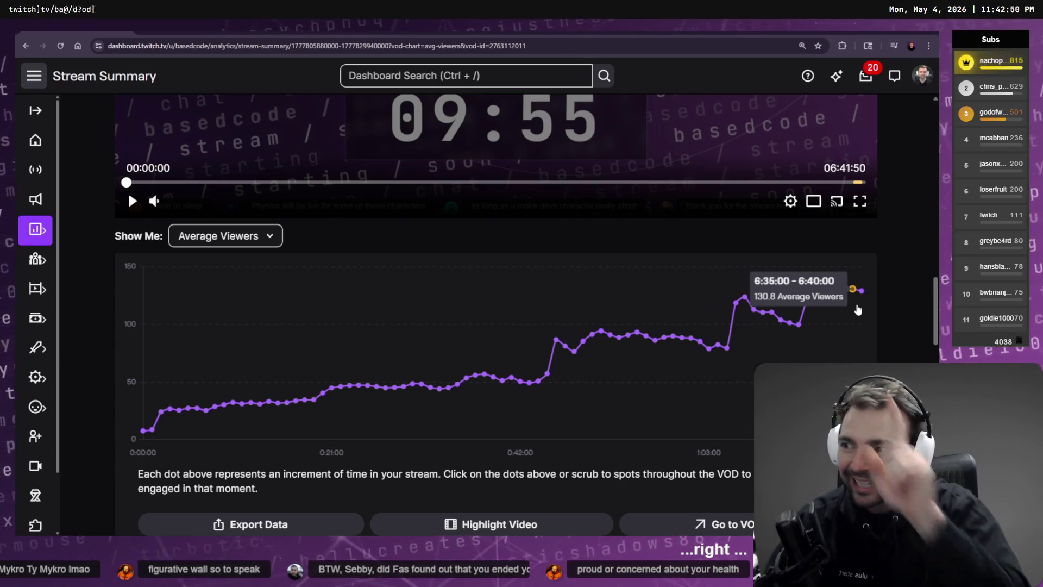
key(ctrl+minus)
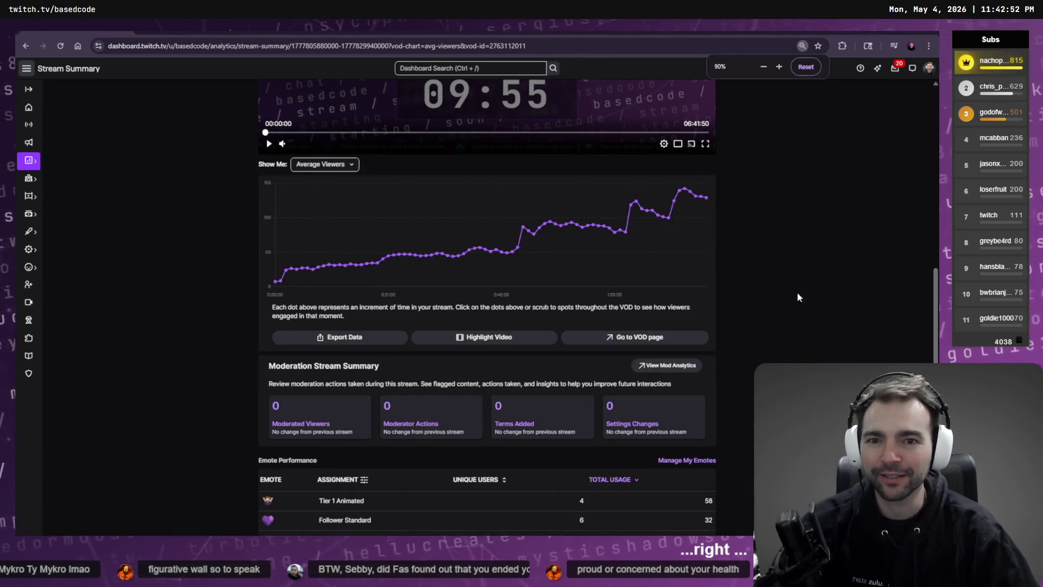
click(800, 67)
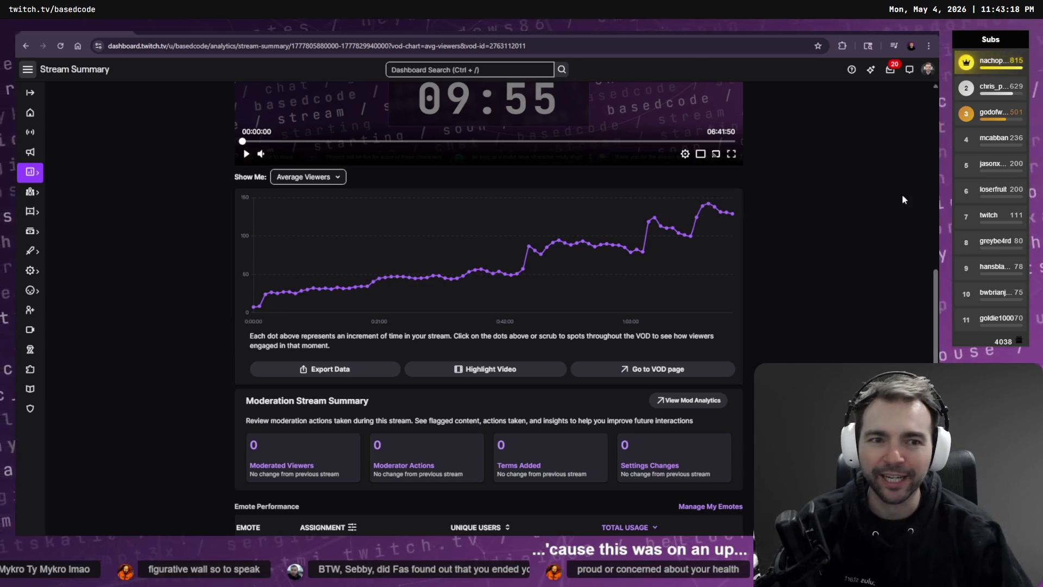
key(alt+Tab)
click(247, 369)
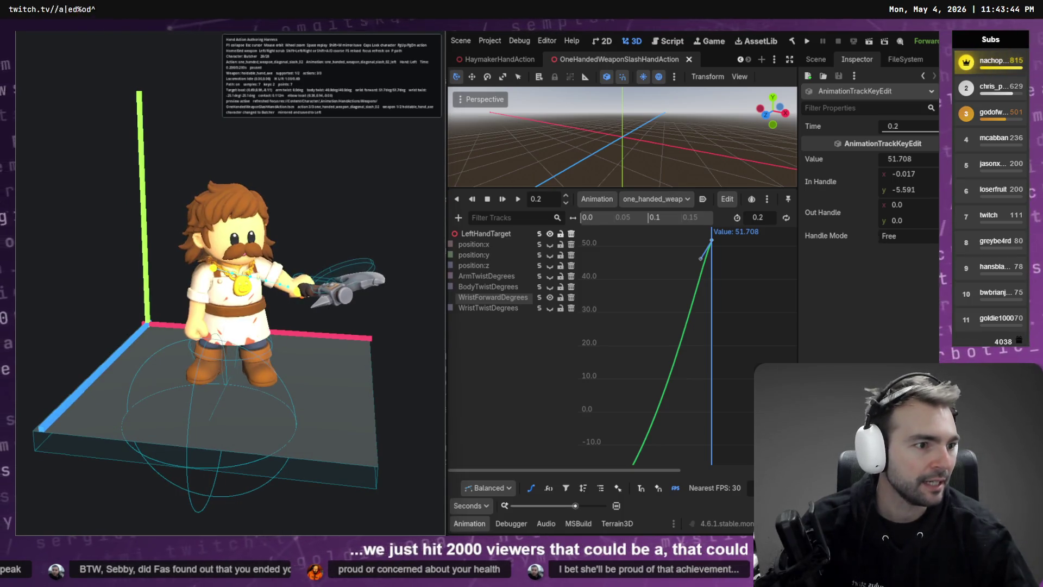
Send the drafted WristForwardDegrees twist explanation in the Character Rigging & IK chat
key(alt+Tab)
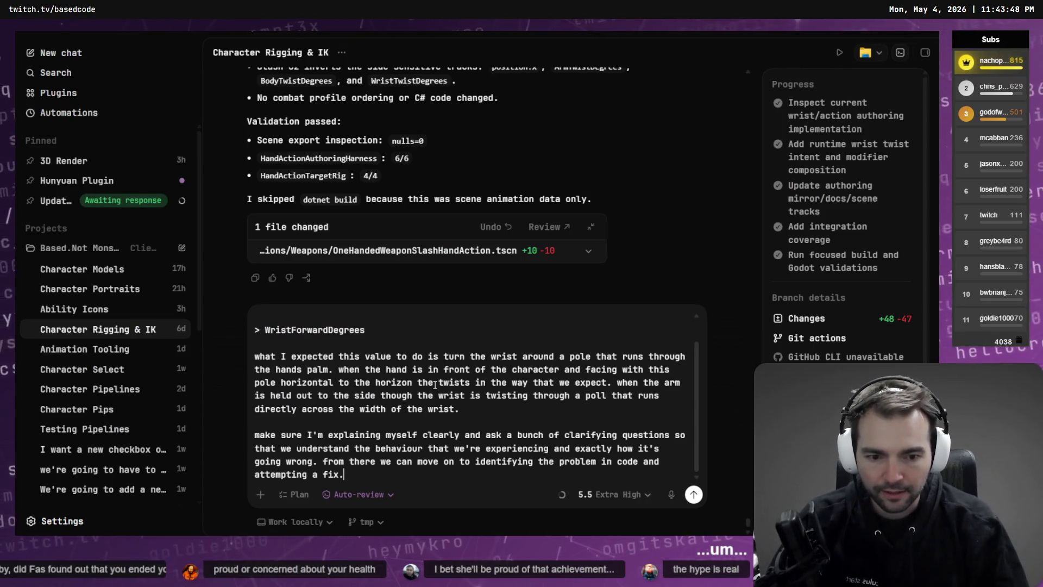
key(Return)
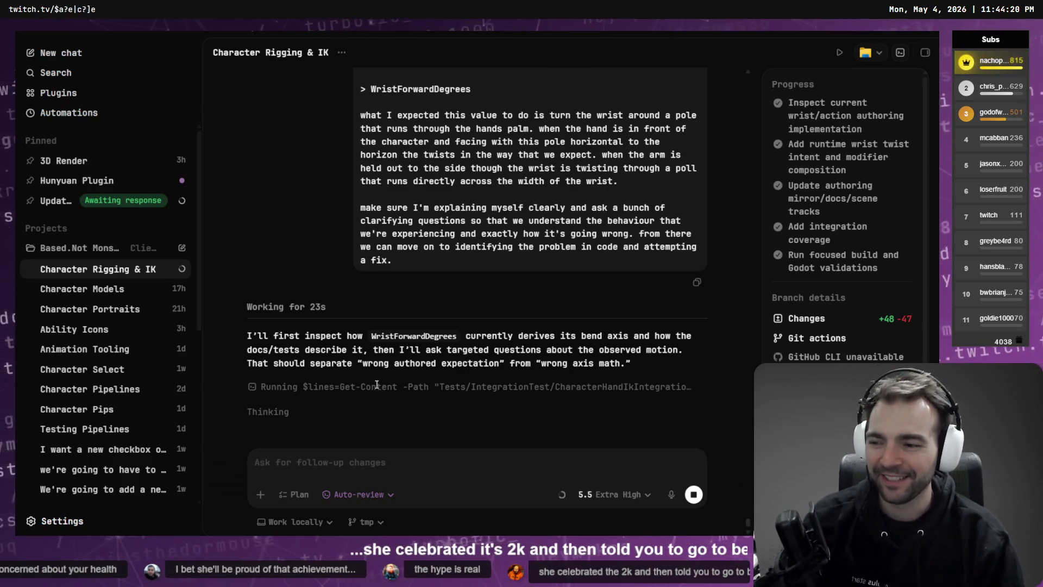
key(super+Tab)
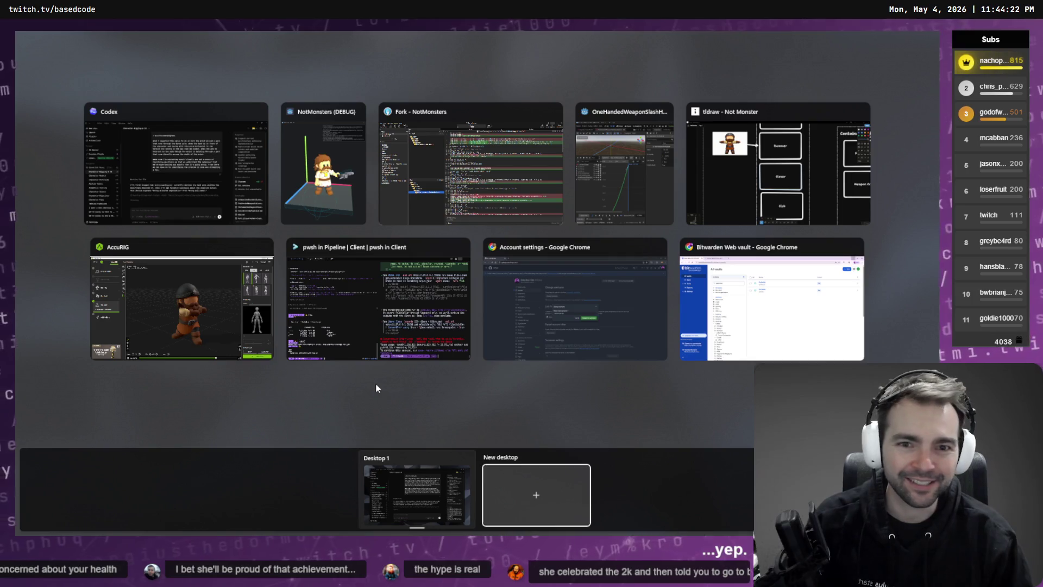
Return to the Codex chat and read its first question about the WristForwardDegrees palm axis
click(375, 383)
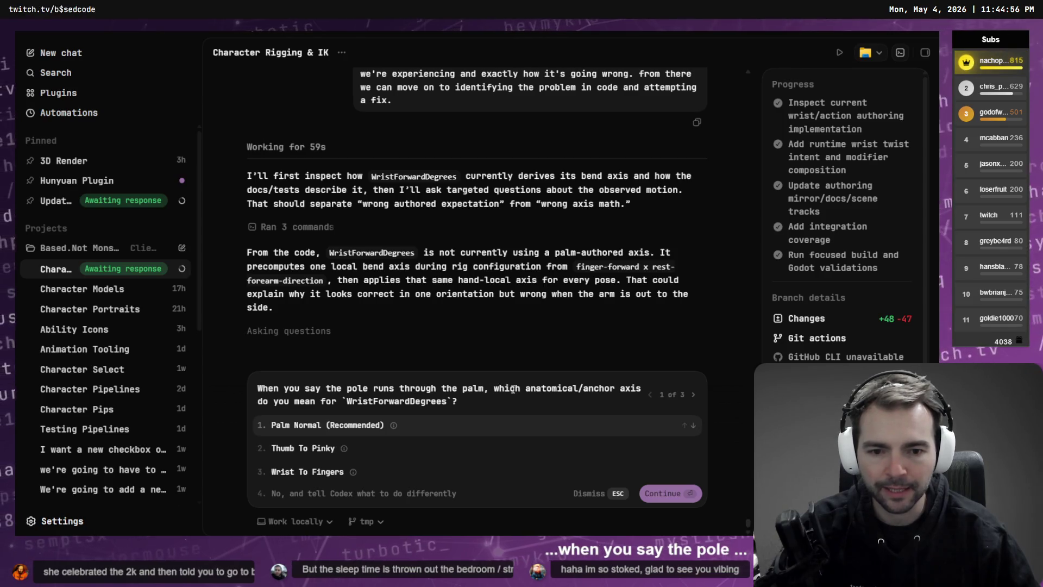
drag(525, 387, 615, 387)
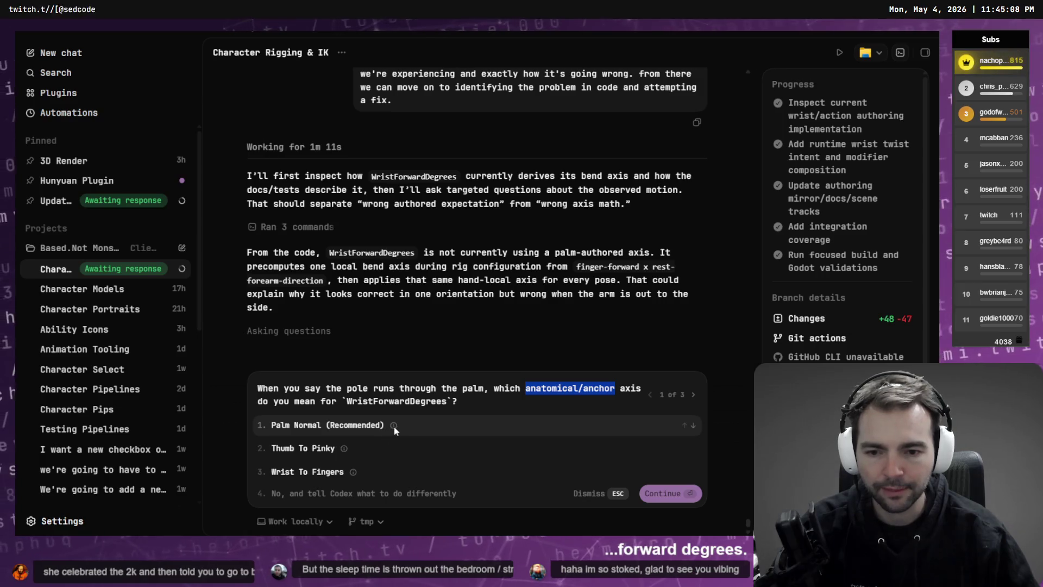
mouse_move(392, 424)
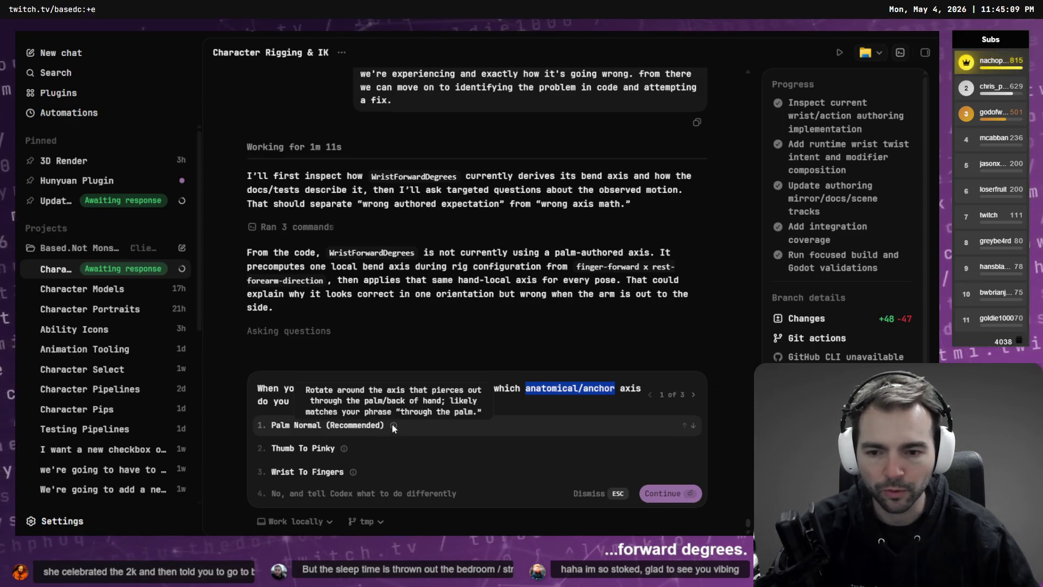
Answer the palm-axis question with 'Palm Normal (Recommended)'
click(328, 426)
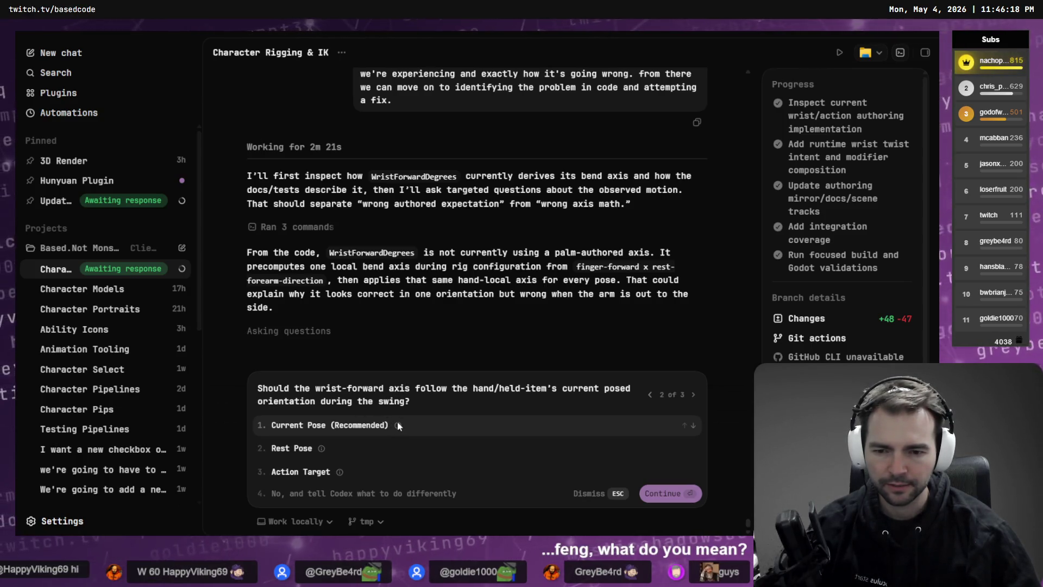
mouse_move(397, 425)
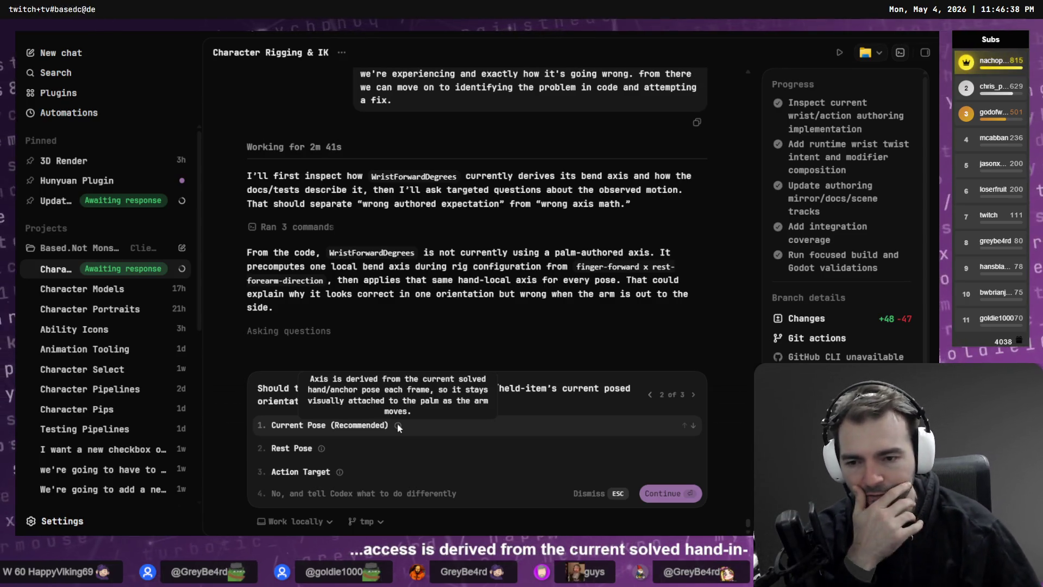
mouse_move(322, 447)
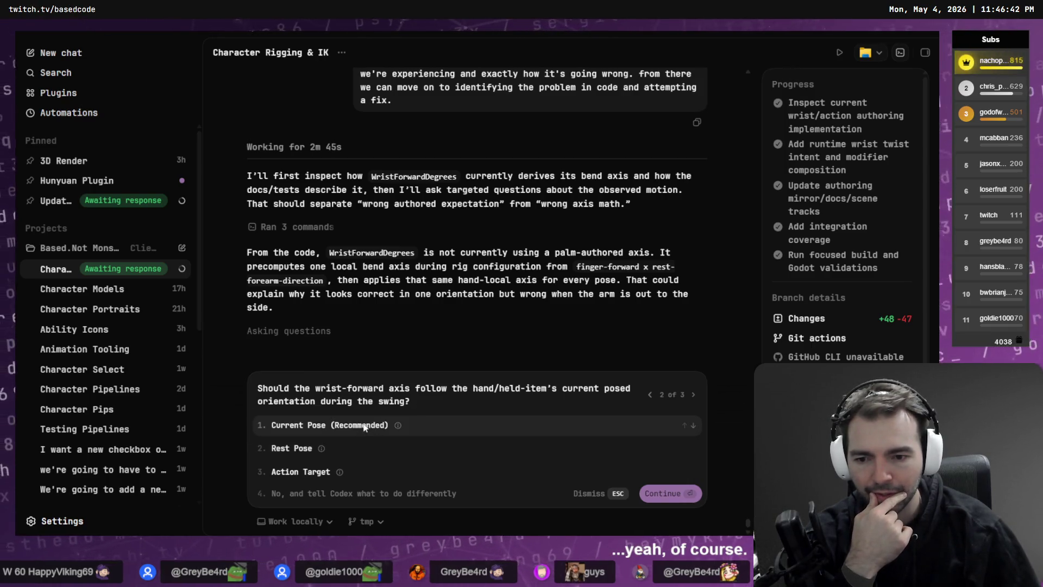
Choose 'Current Pose (Recommended)', then start a dictated custom answer and clear it
click(364, 426)
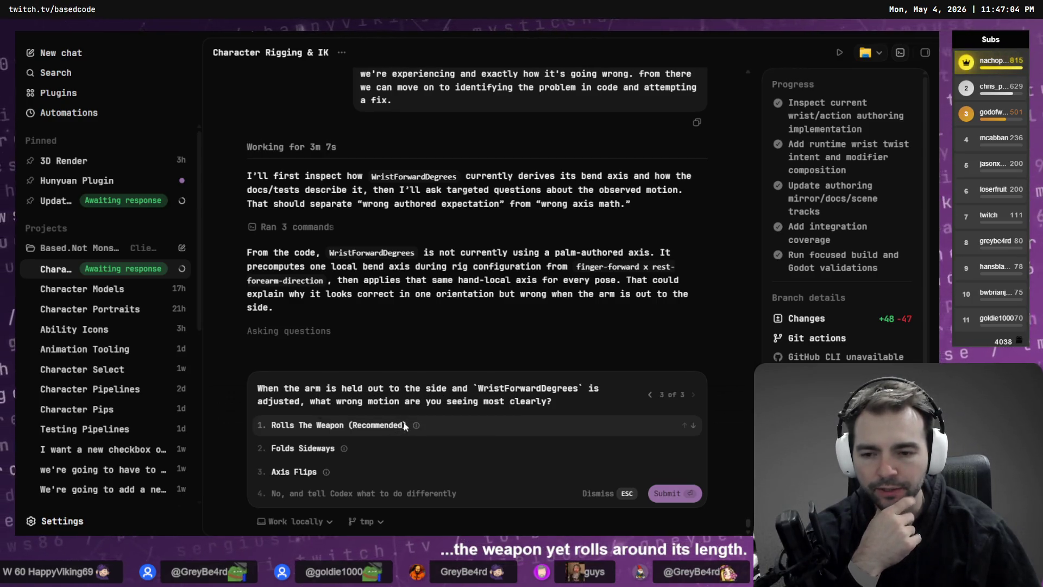
mouse_move(344, 448)
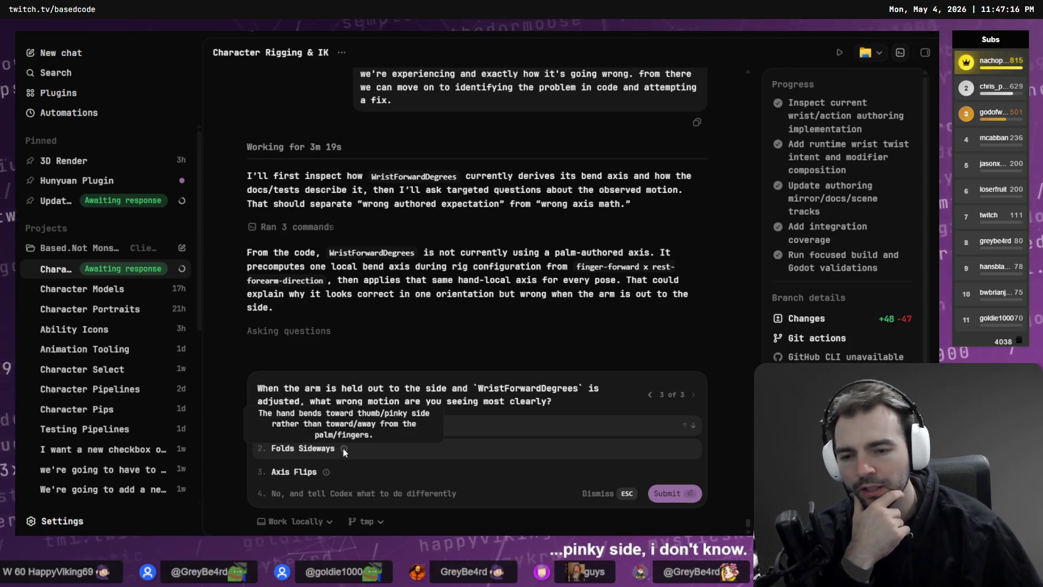
click(330, 493)
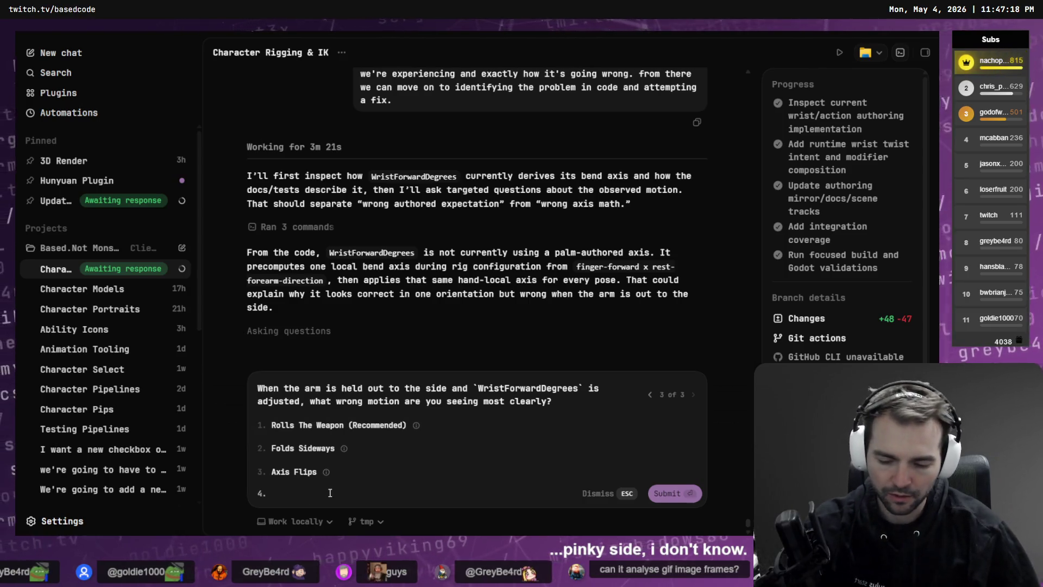
key(super+h)
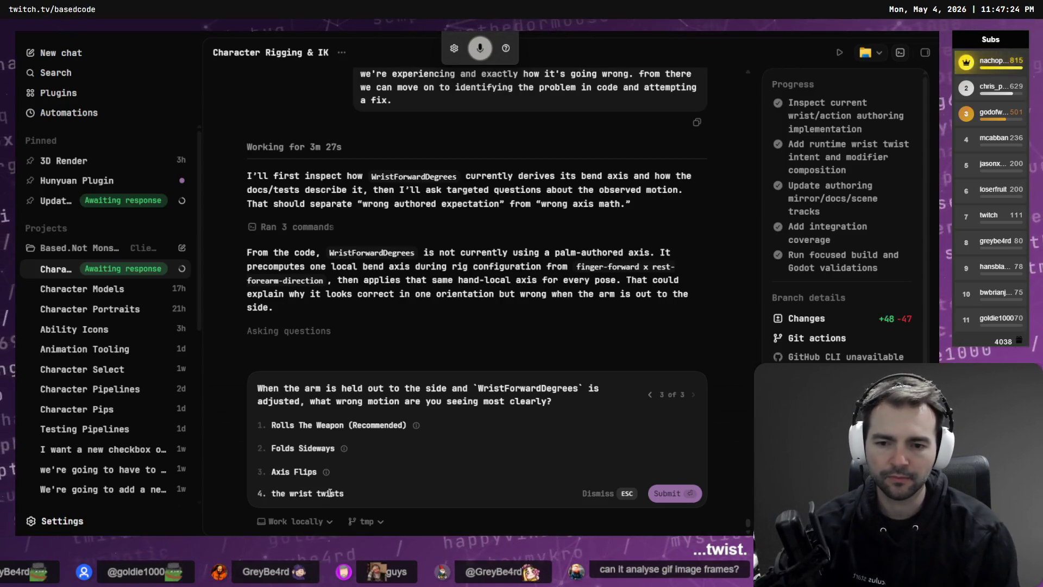
key(ctrl+a)
key(BackSpace)
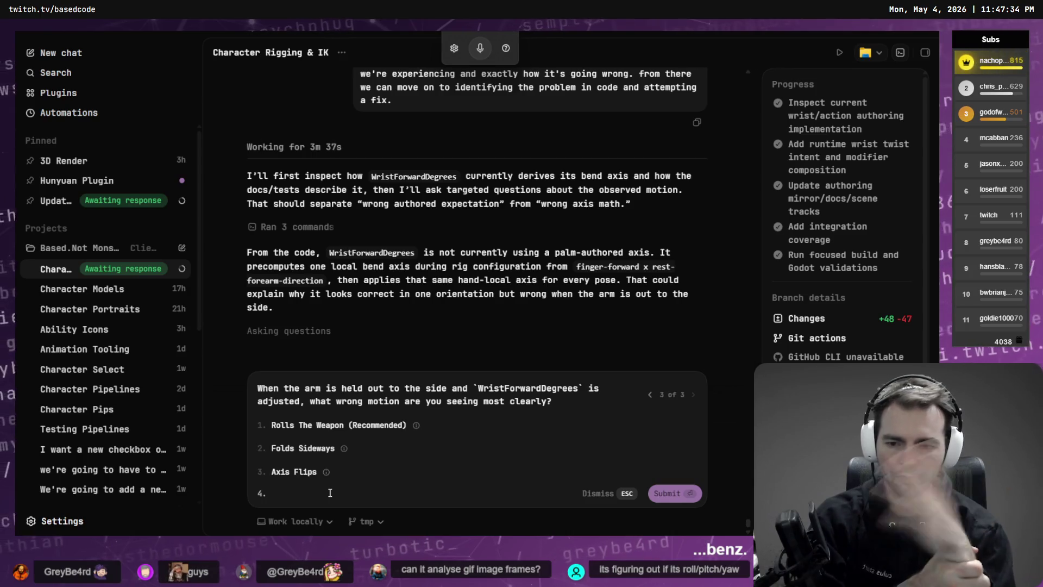
Discard the typed palm-normal custom answer and submit 'Rolls The Weapon (Recommended)'
text(The wrist)
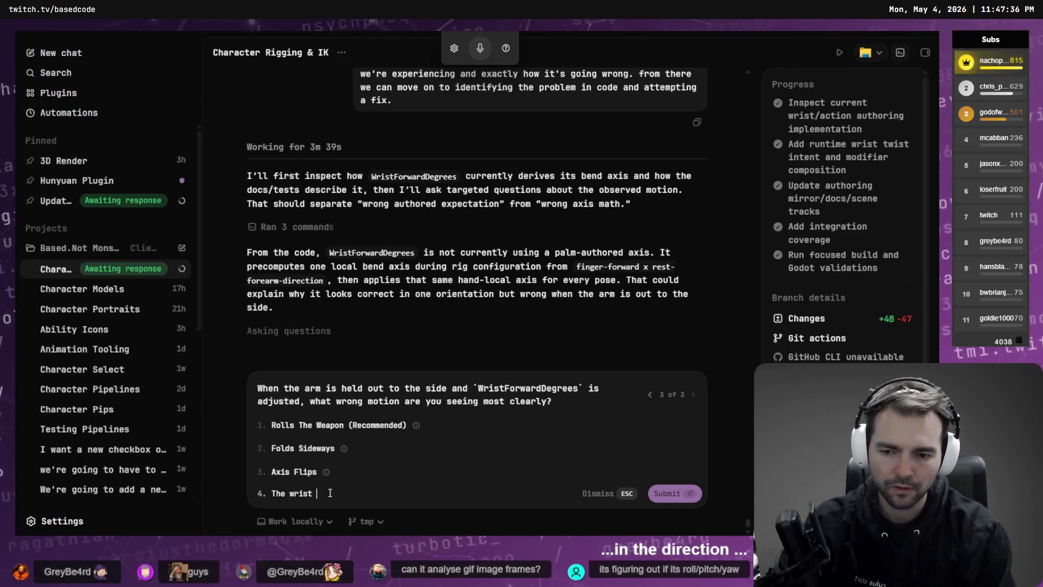
text( bends in the direction of the pa)
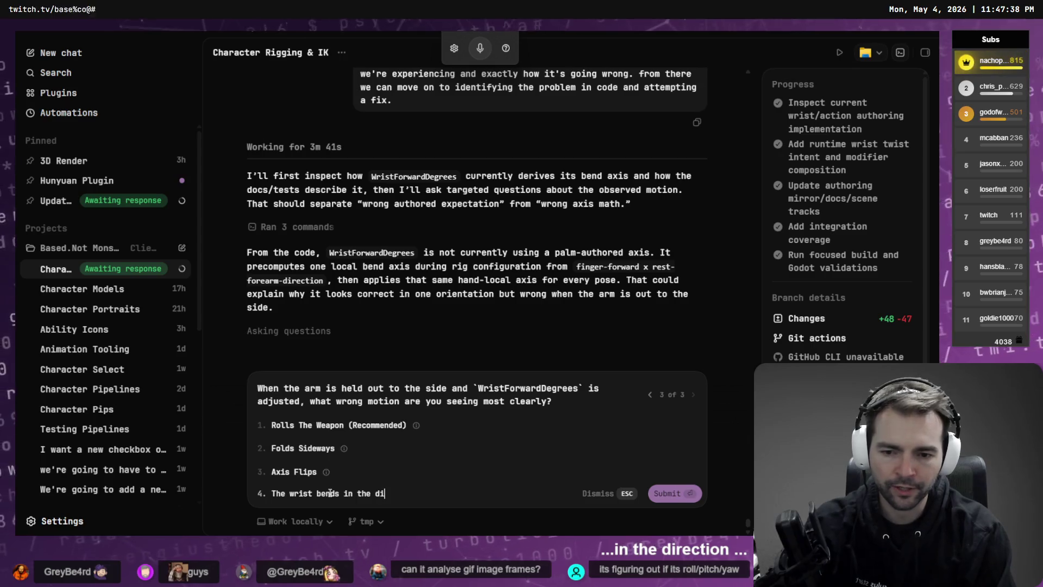
text(lm normal)
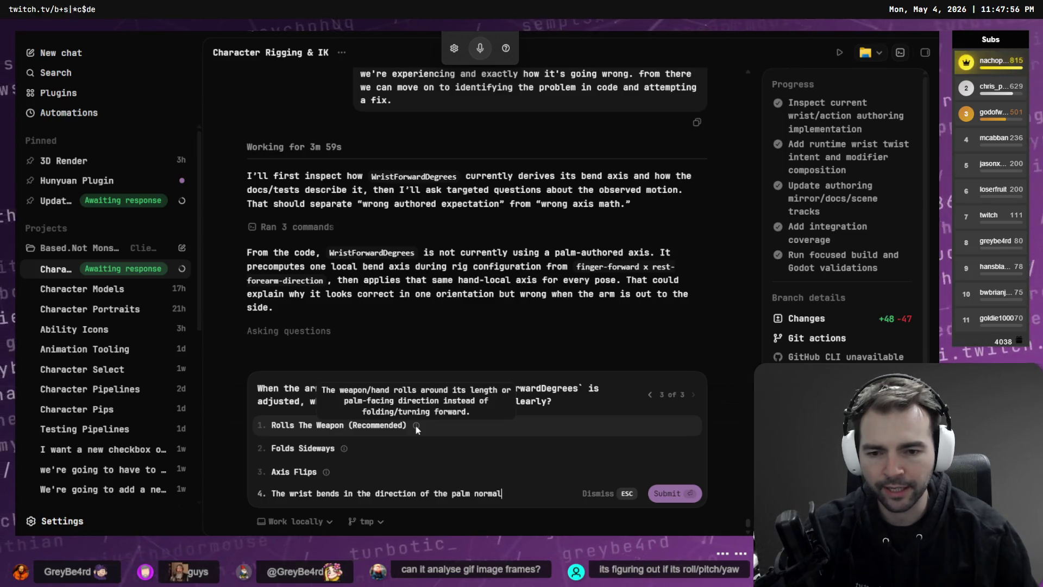
triple_click(510, 493)
key(BackSpace)
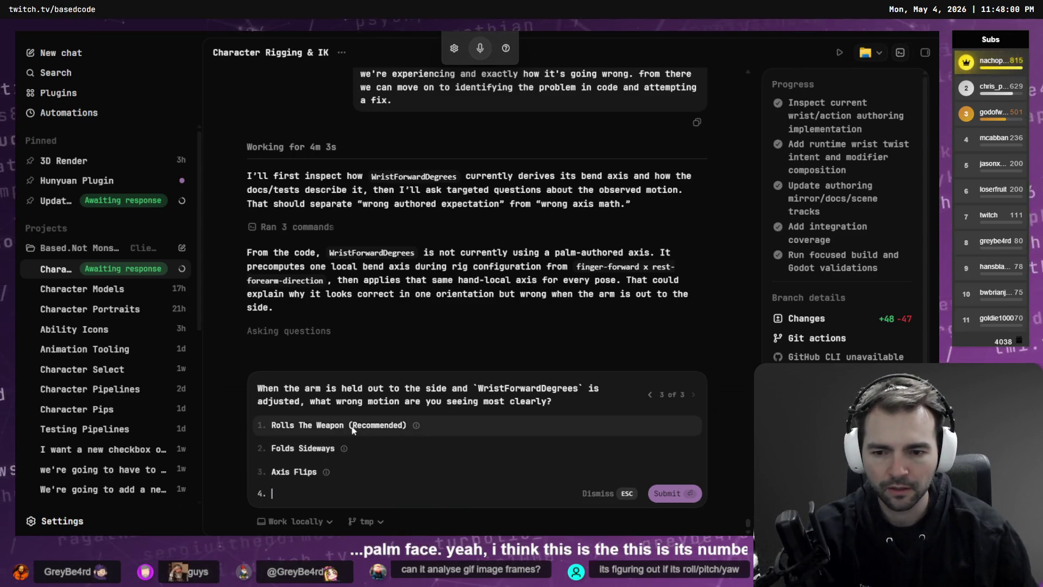
click(352, 426)
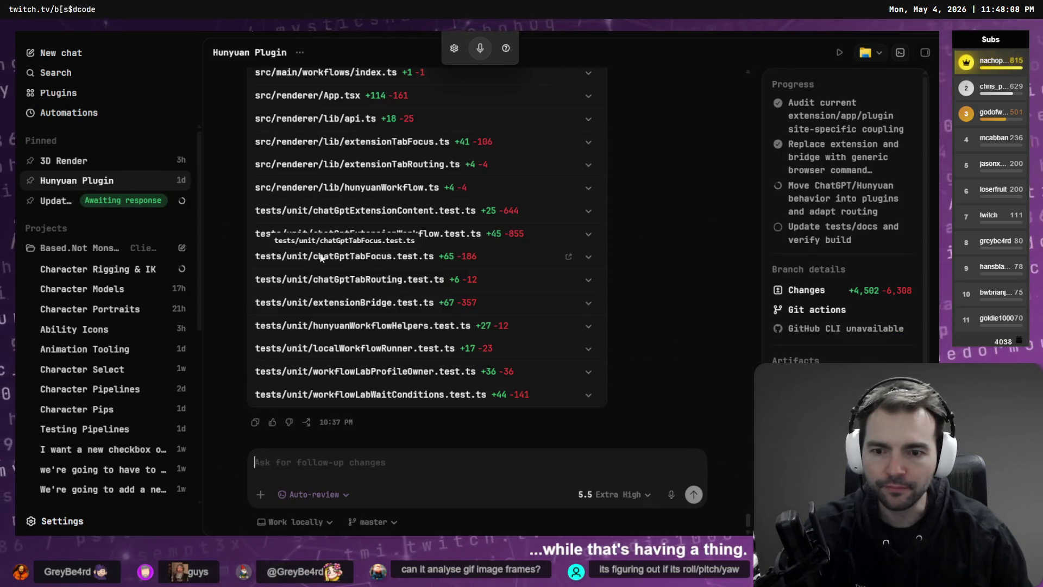
scroll(624, 250, up, 10)
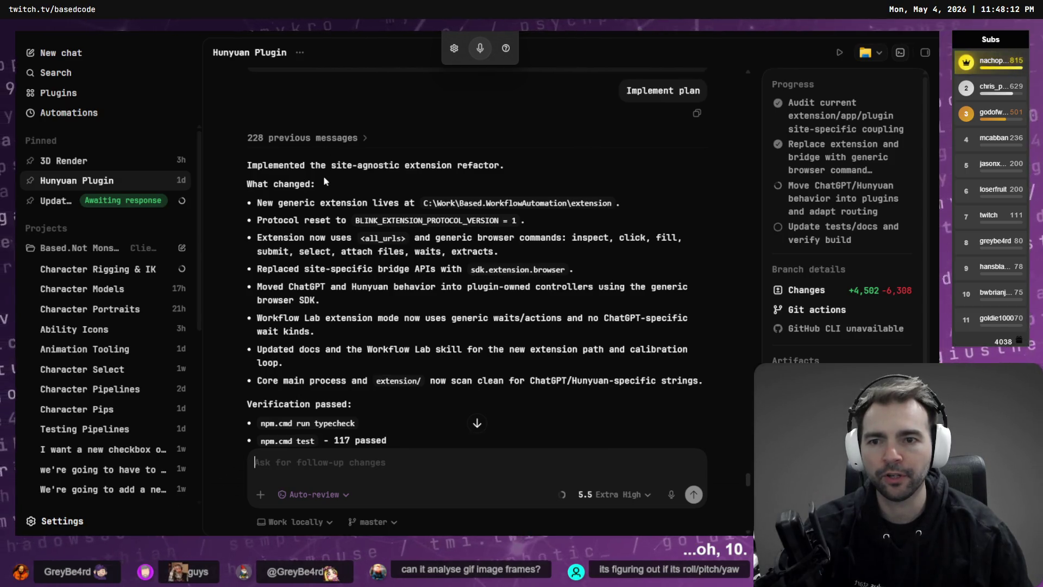
scroll(380, 247, down, 10)
scroll(379, 247, down, 15)
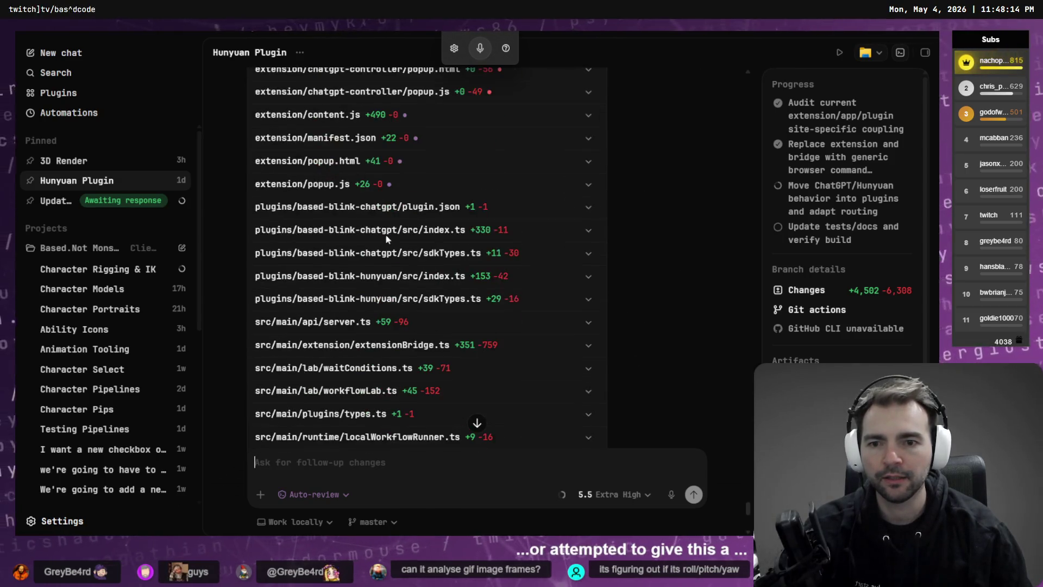
mouse_move(60, 204)
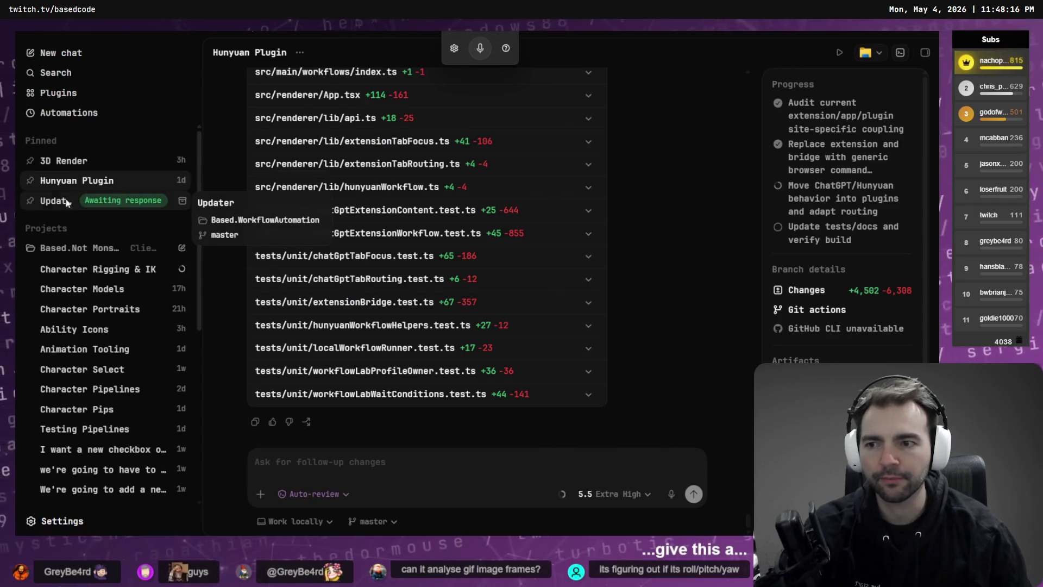
click(59, 203)
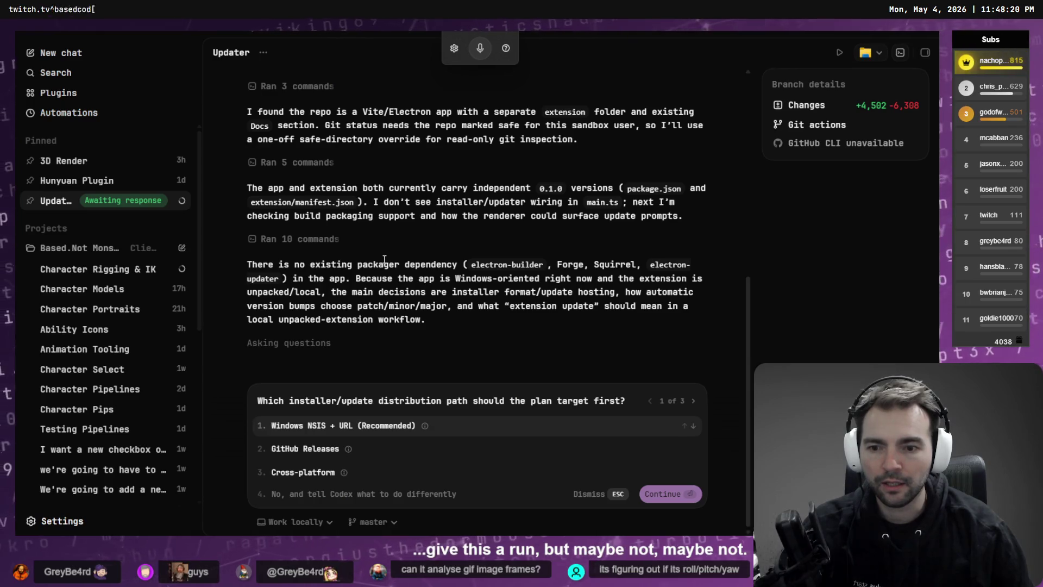
mouse_move(84, 270)
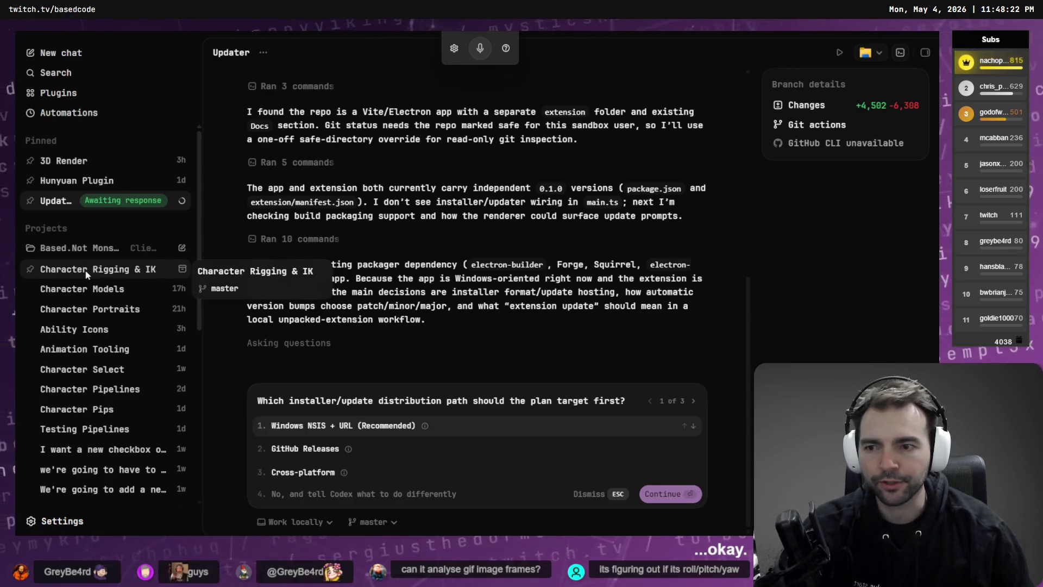
click(85, 269)
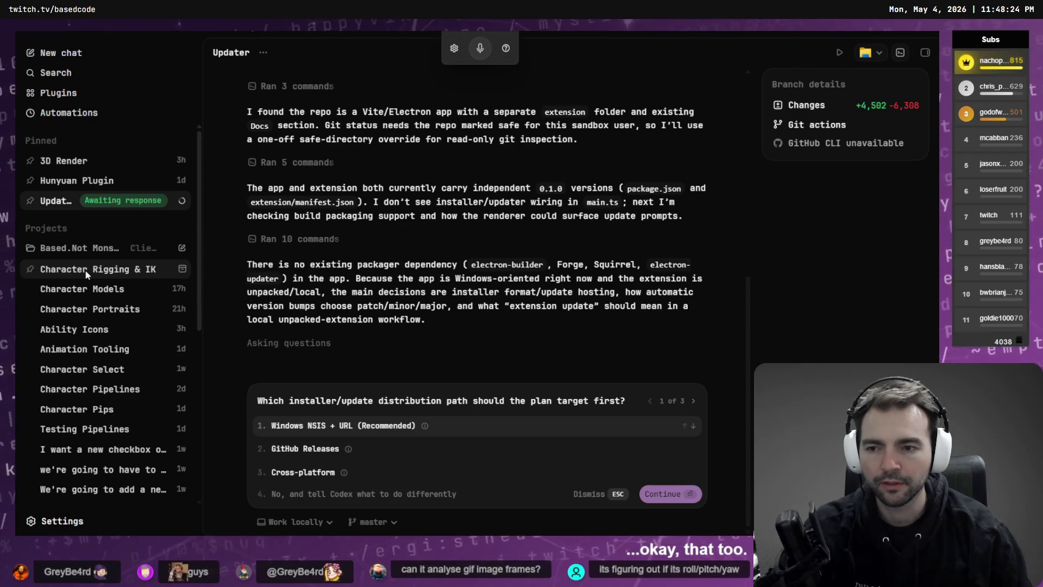
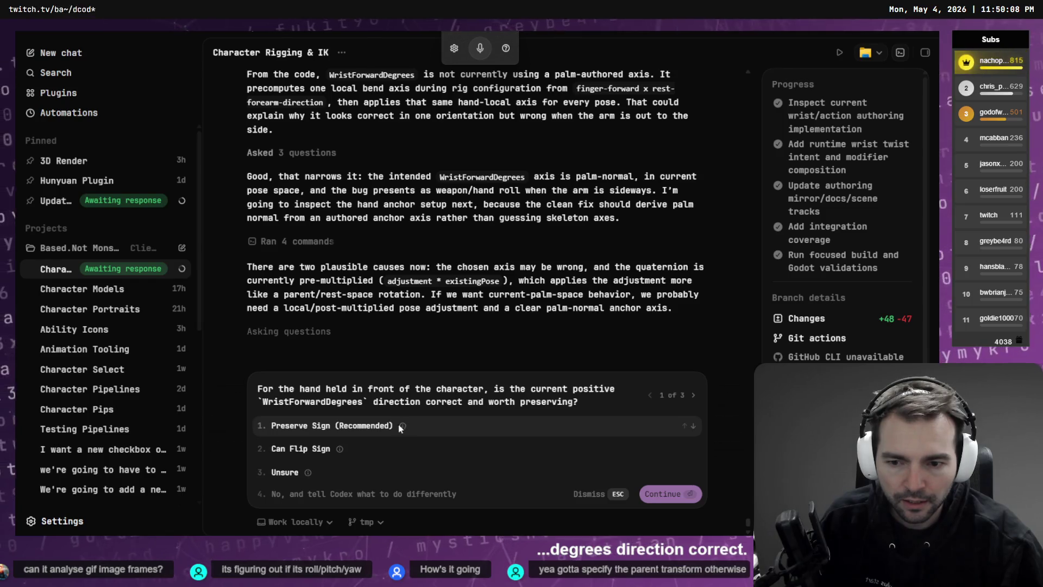
Choose 'Preserve Sign (Recommended)' for question 1 and 'Both Hands (Recommended)' for question 2
mouse_move(403, 425)
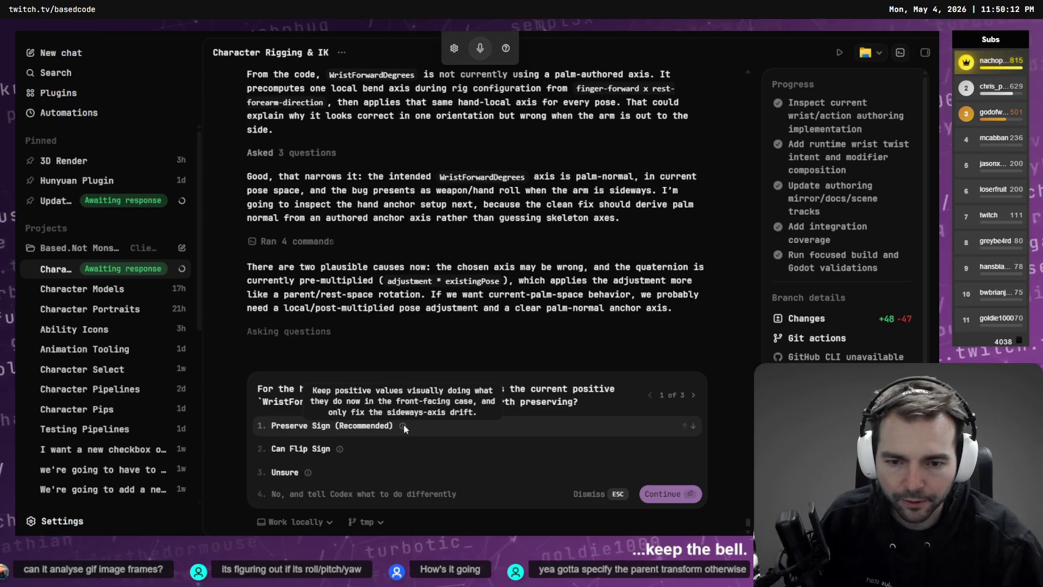
click(366, 427)
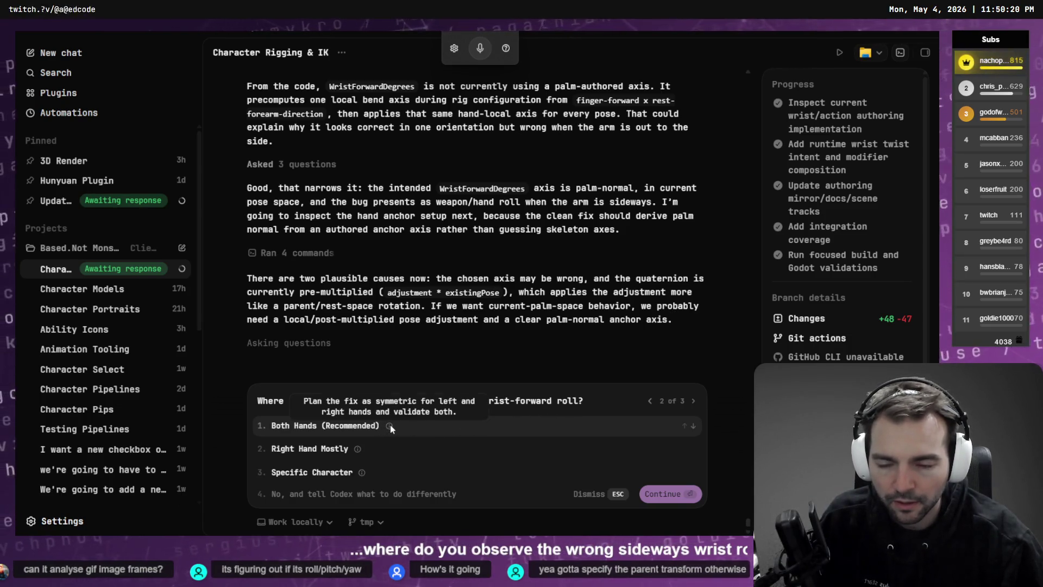
click(318, 427)
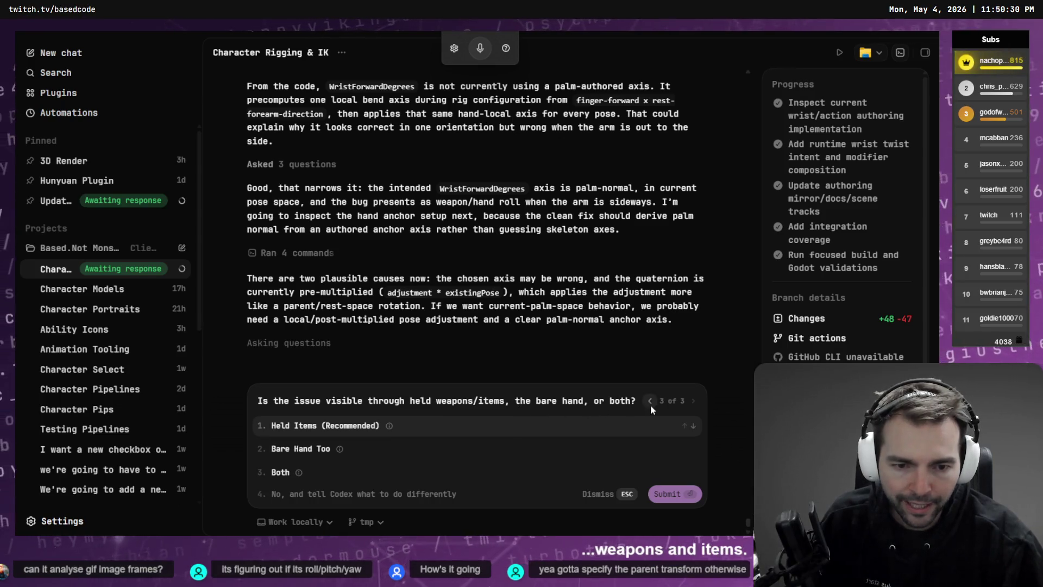
mouse_move(389, 426)
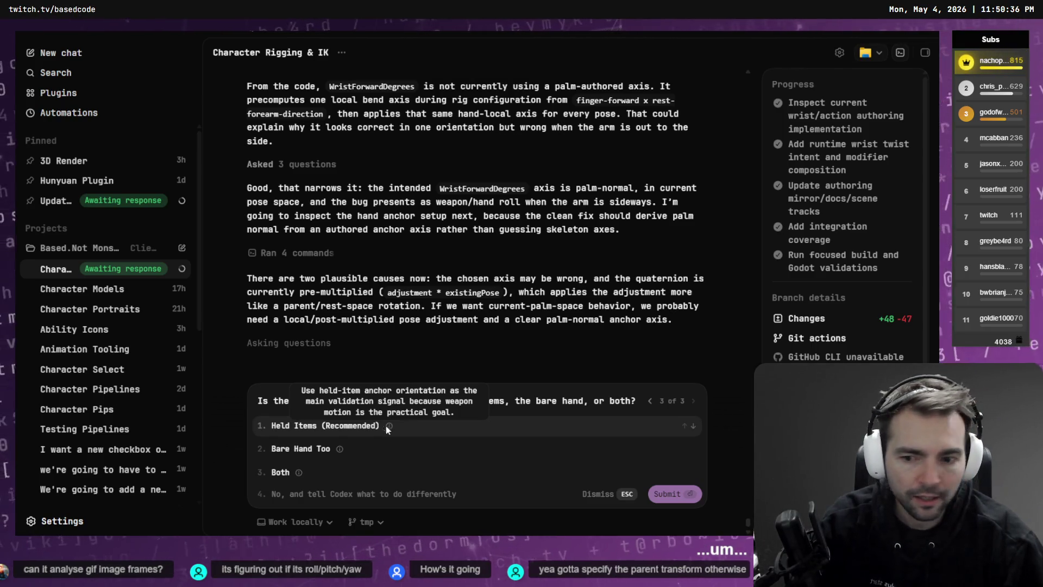
Give a custom answer: the issue hasn't been seen with bare hands and likely isn't there; submit all answers
click(341, 494)
text(I havne)
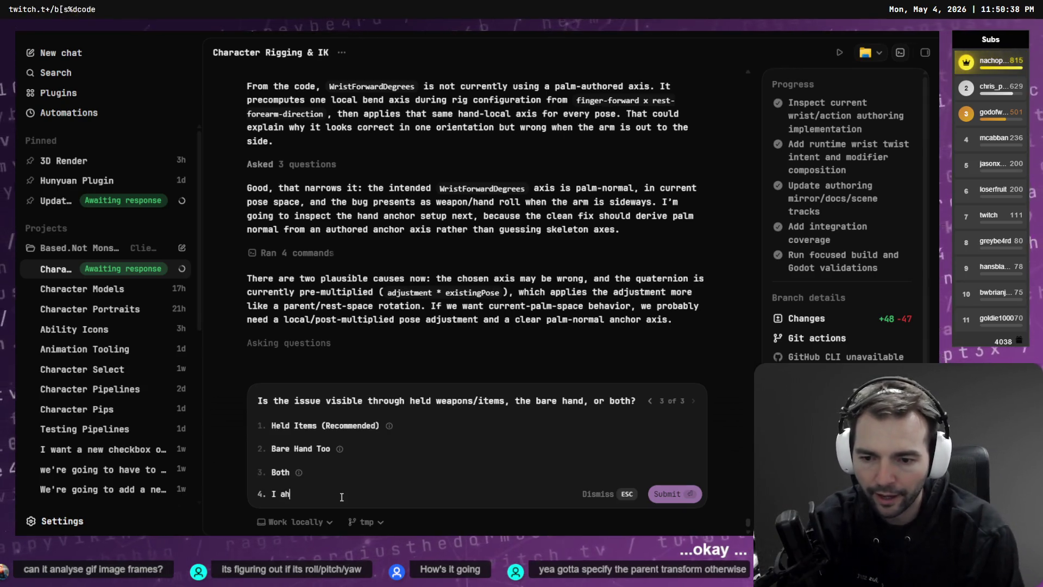
key(ctrl+BackSpace)
text(haven't yet)
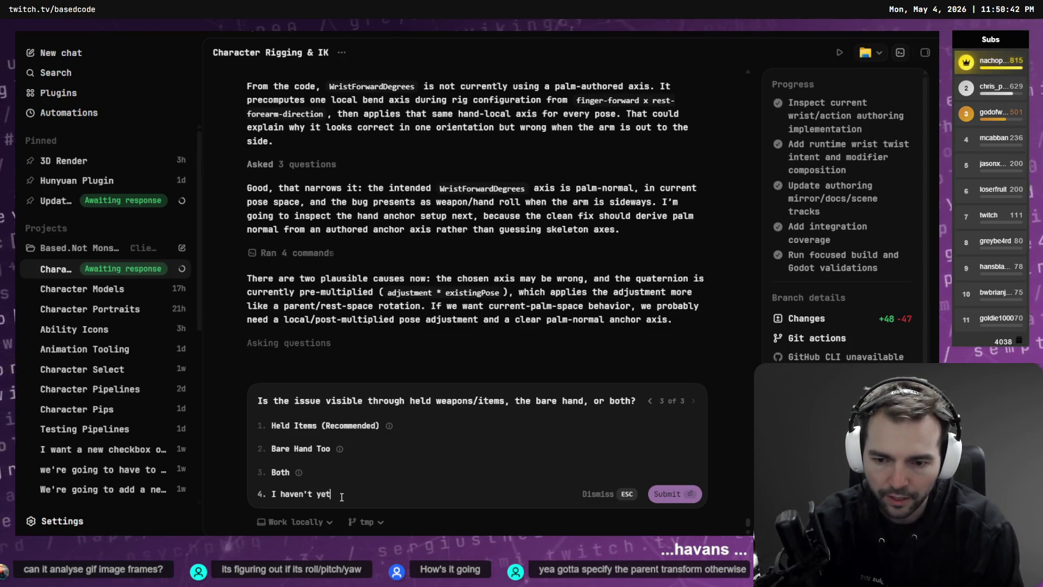
text( obs)
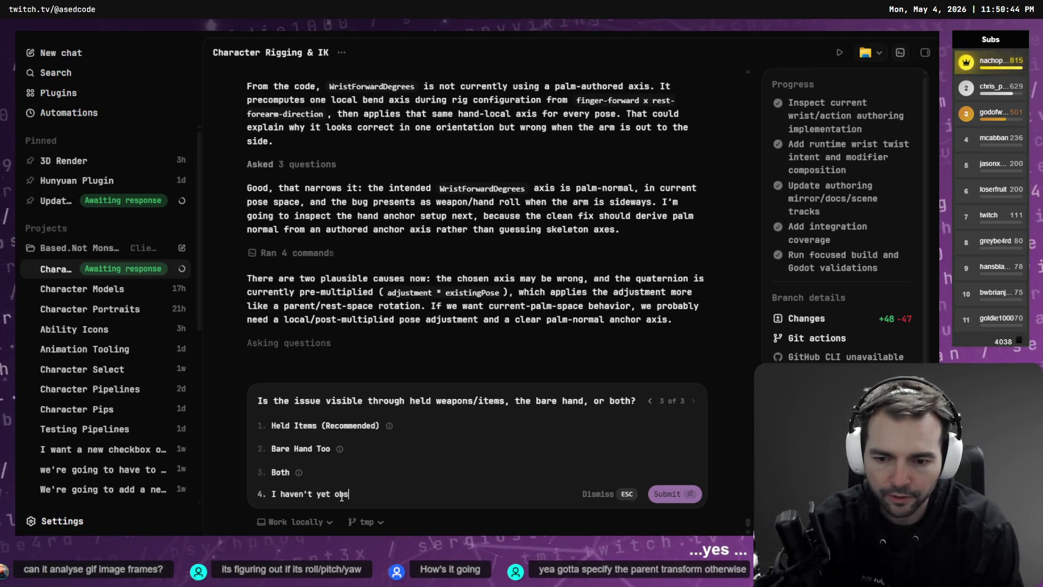
text(erved this issue with)
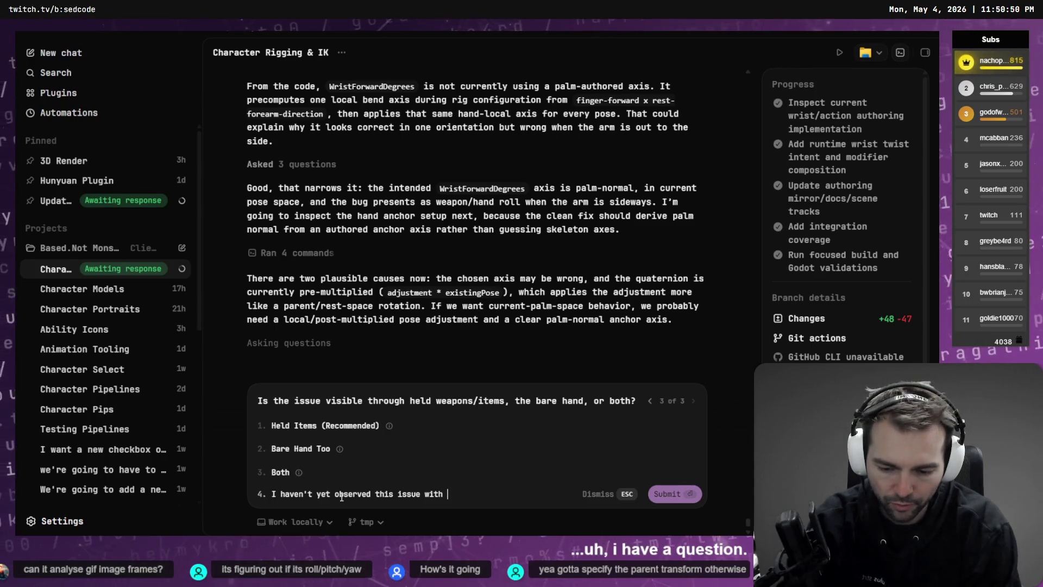
text(re hands, bu )
text(it)
key(BackSpace)
key(BackSpace)
text(t )
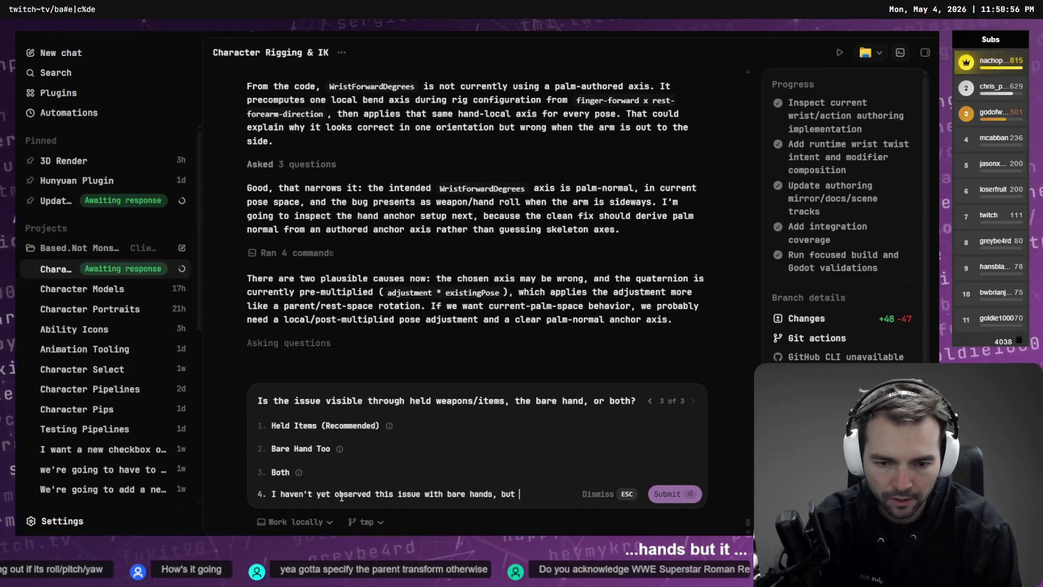
text('s possibl)
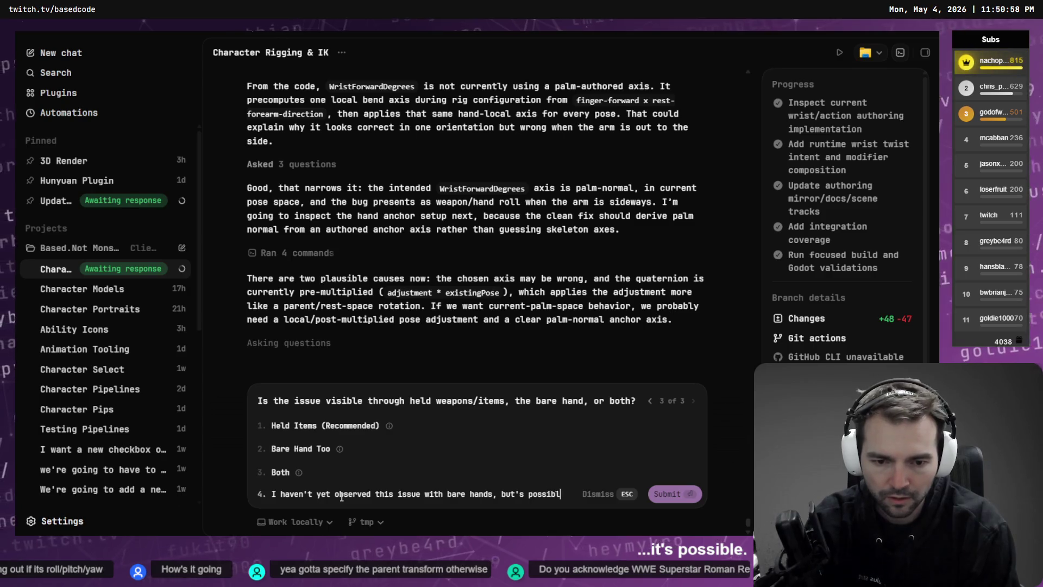
text(e that is present there.)
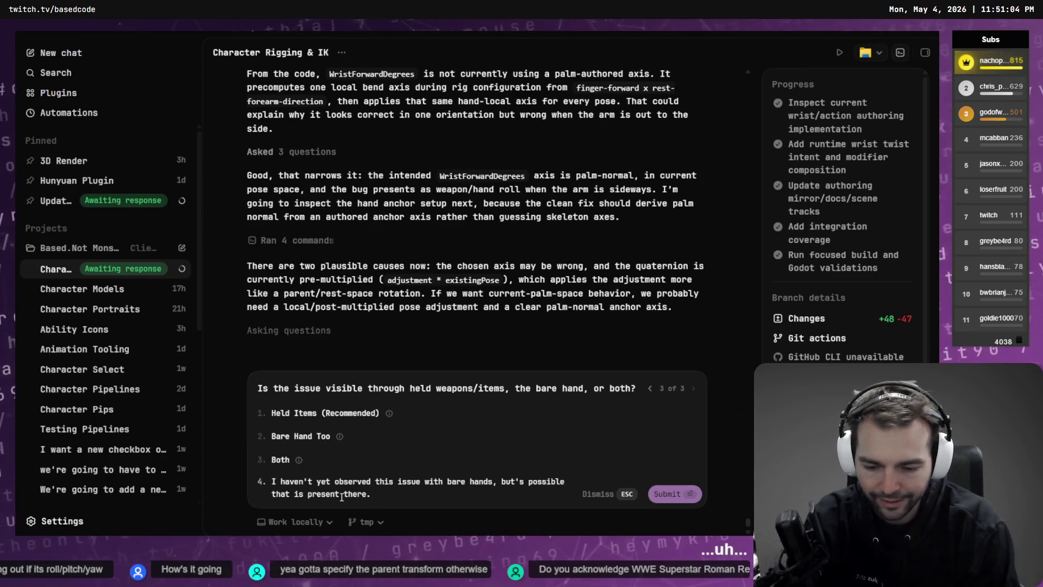
text(It's more likely it's ot)
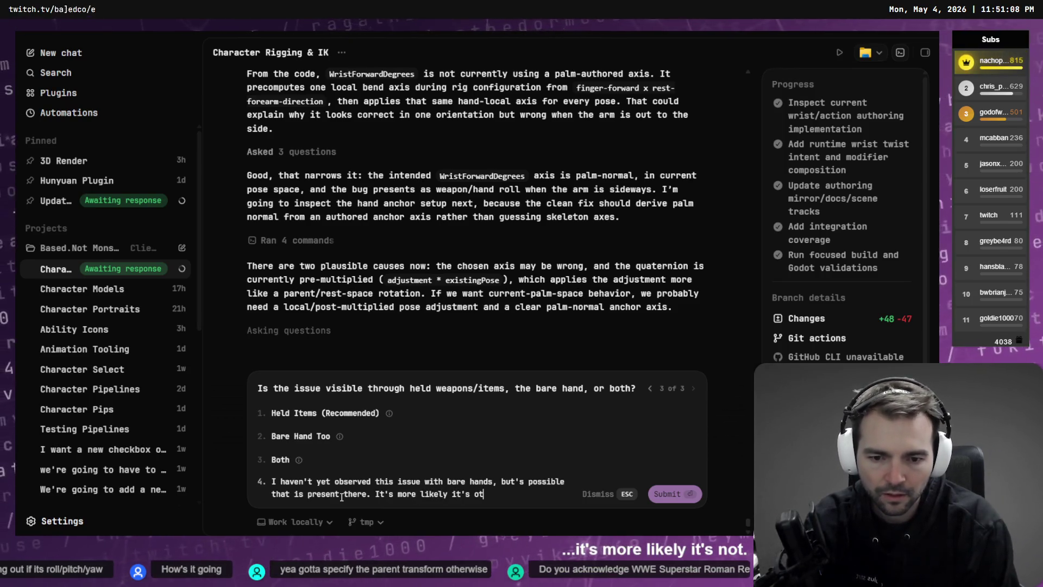
key(BackSpace)
key(BackSpace)
text(not.)
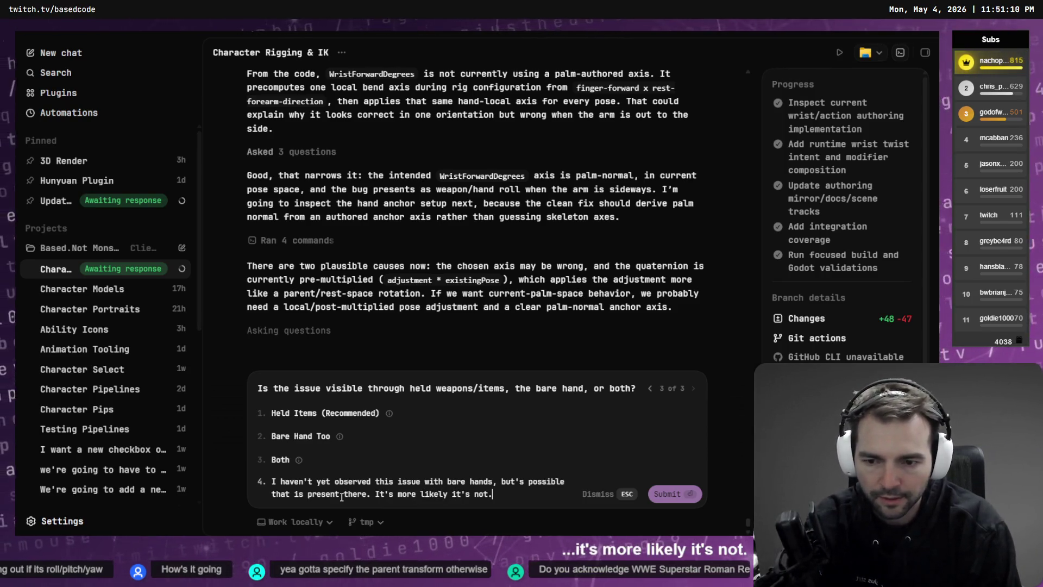
key(Return)
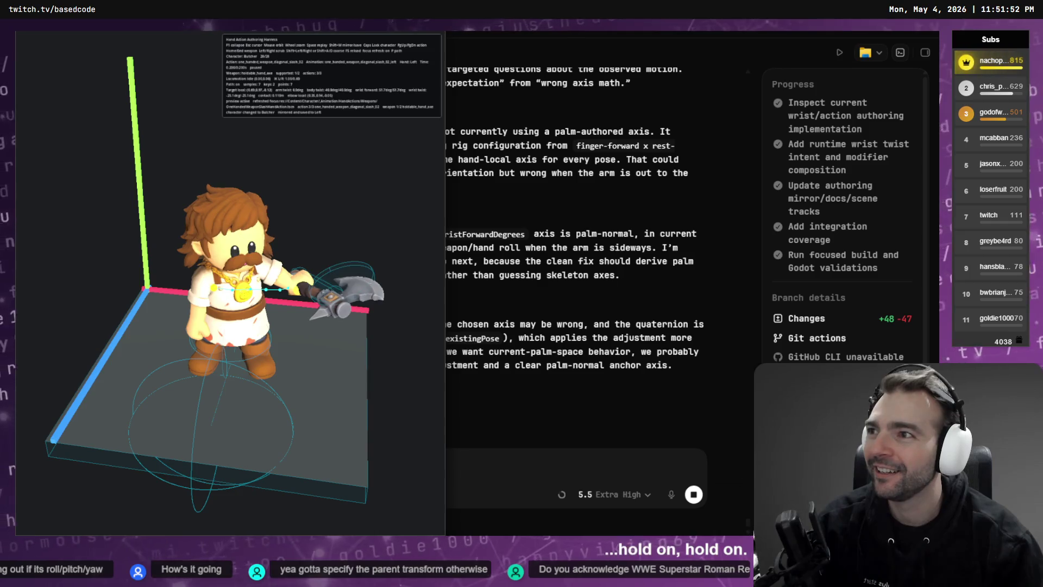
Mirror the axe to the character's right hand, then load youtube.com in a new browser tab
key(shift+m)
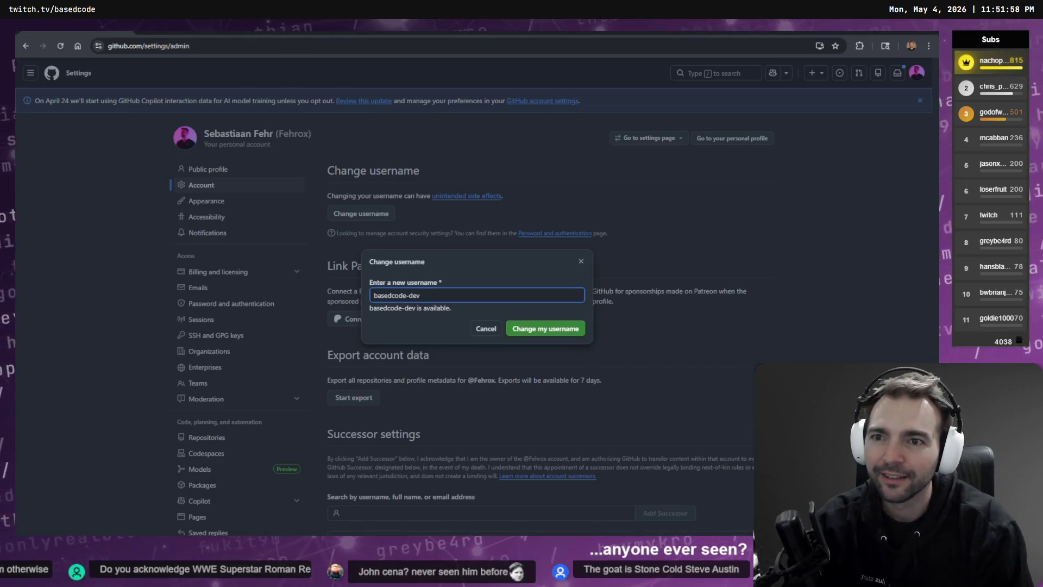
key(ctrl+t)
text(youtube.com)
key(Return)
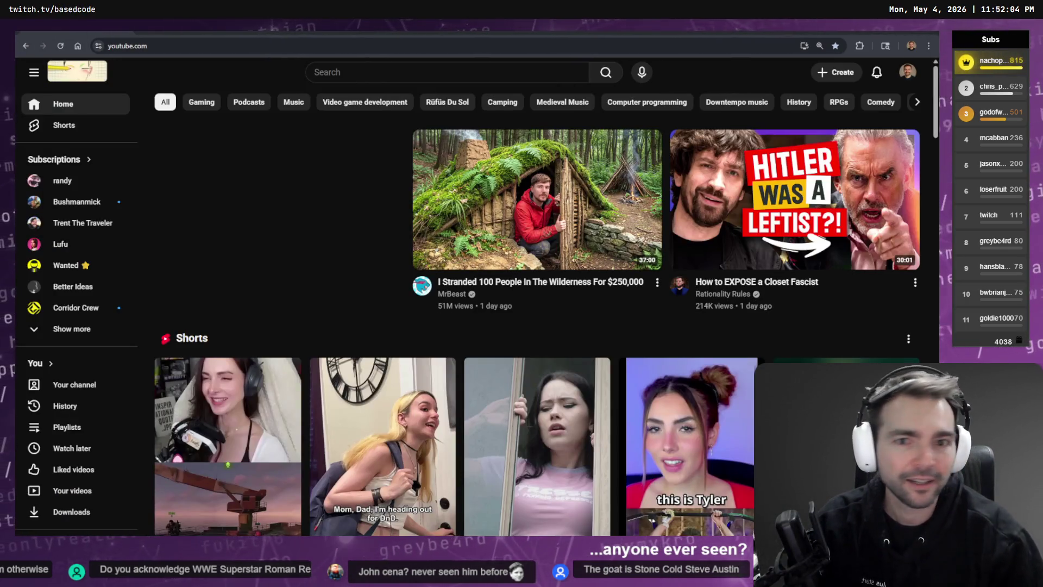
Search YouTube for 'john cena superslam prank call' from history and open the John Cena Prank Call video
click(346, 72)
text(WE)
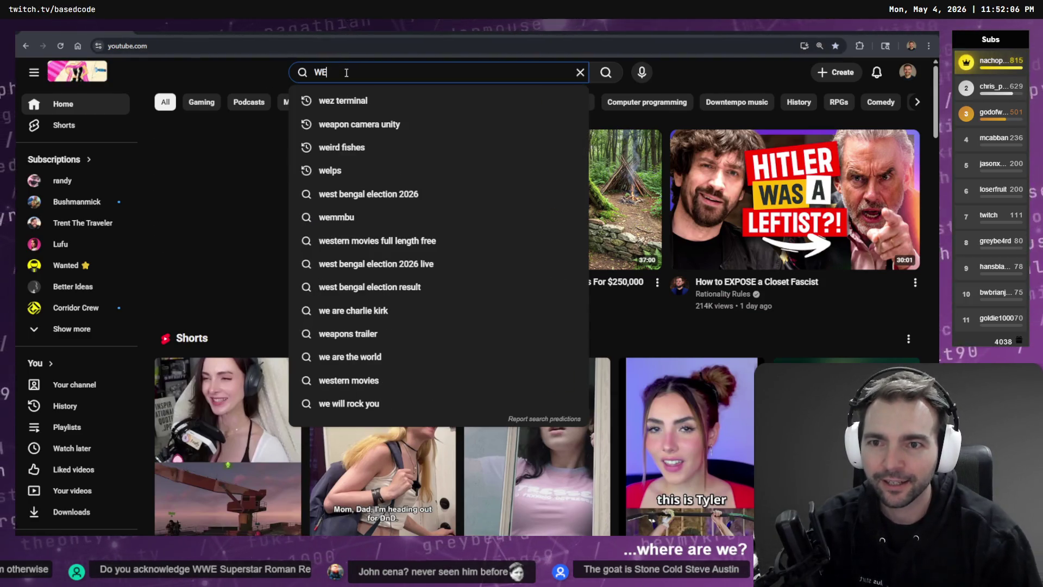
key(BackSpace)
text(WE)
key(BackSpace)
key(BackSpace)
key(BackSpace)
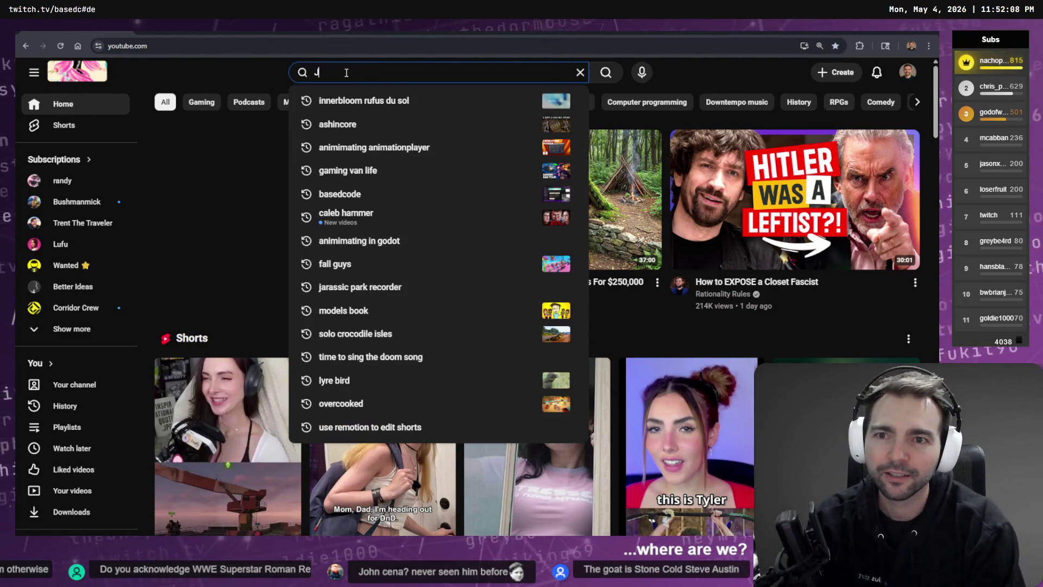
text(ohn C)
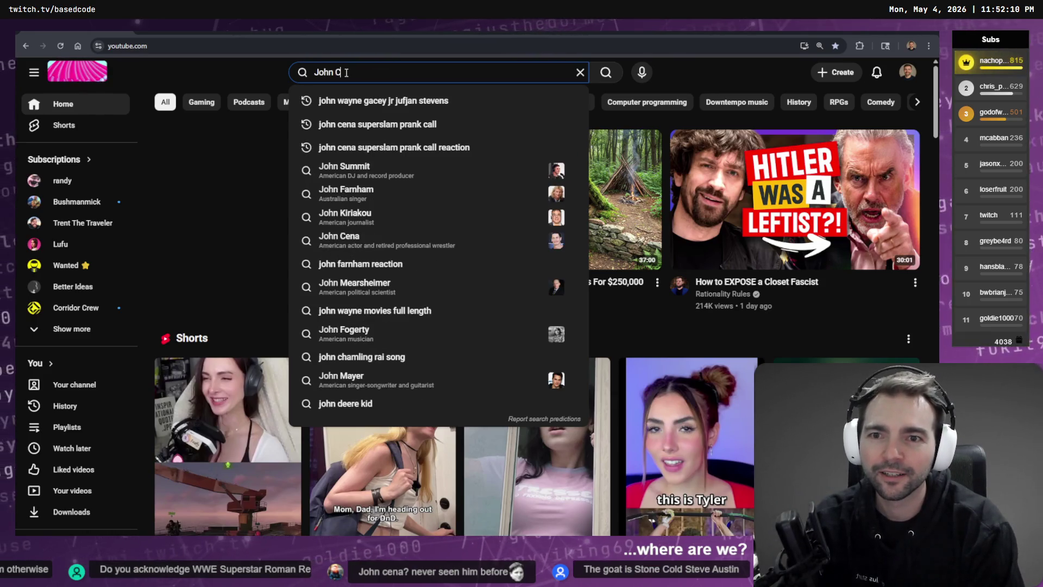
text(ena)
key(Down)
key(Return)
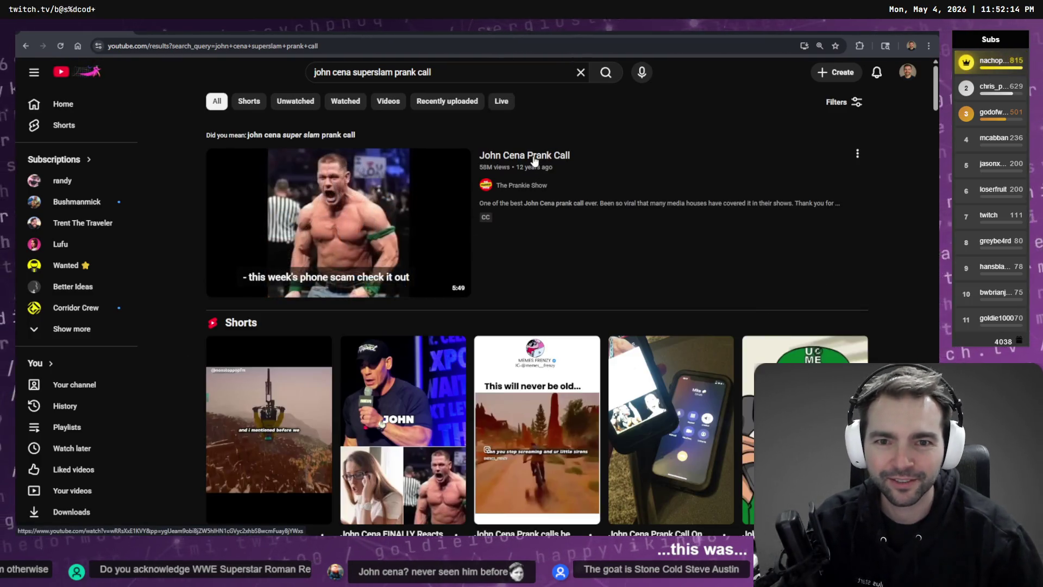
click(534, 160)
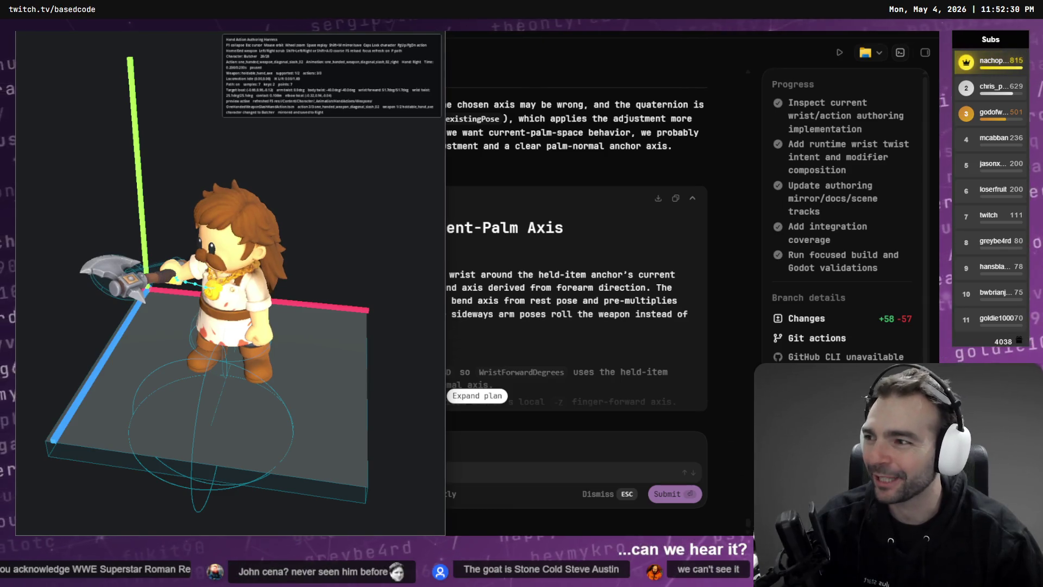
Orbit the preview to inspect the wrist holding the axe, then return to the Godot editor
mouse_move(158, 186)
mouse_down()
mouse_move(299, 192)
mouse_move(337, 179)
mouse_up()
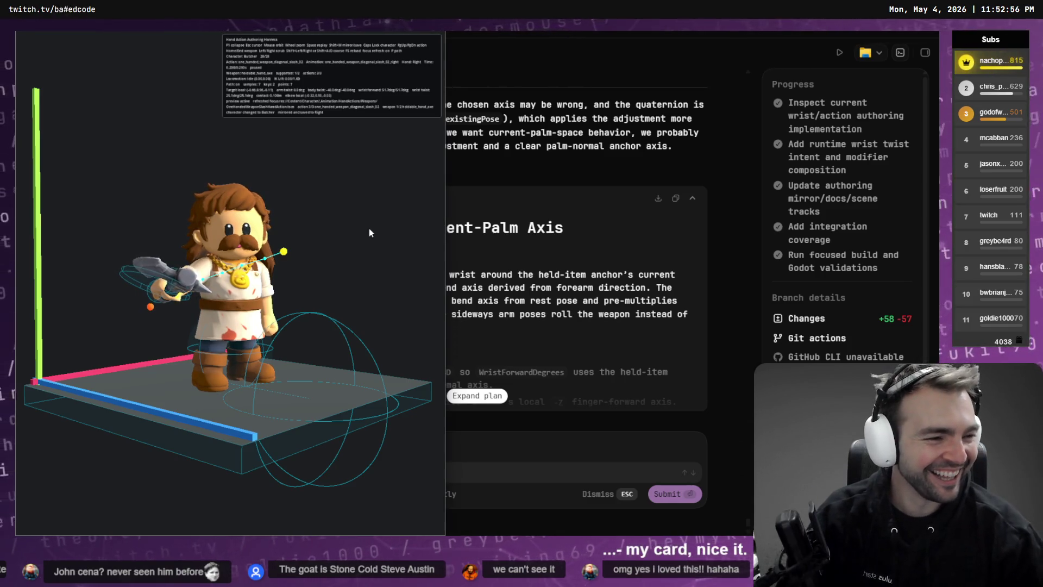
key(alt+Tab)
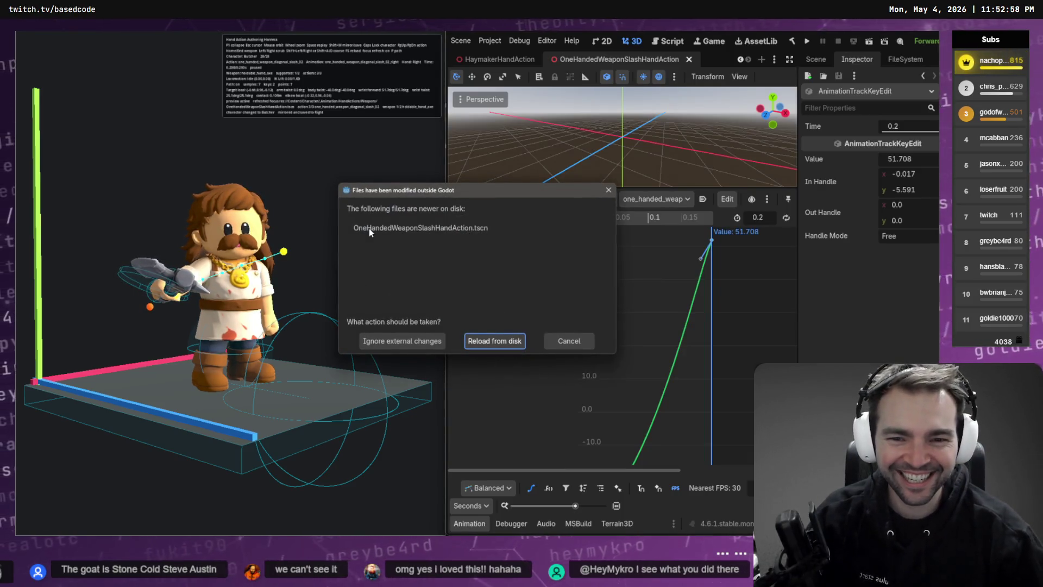
Reload the slash scene from disk and select one_handed_weapon_diagonal_slash_02_right, showing position:x as a curve
click(510, 340)
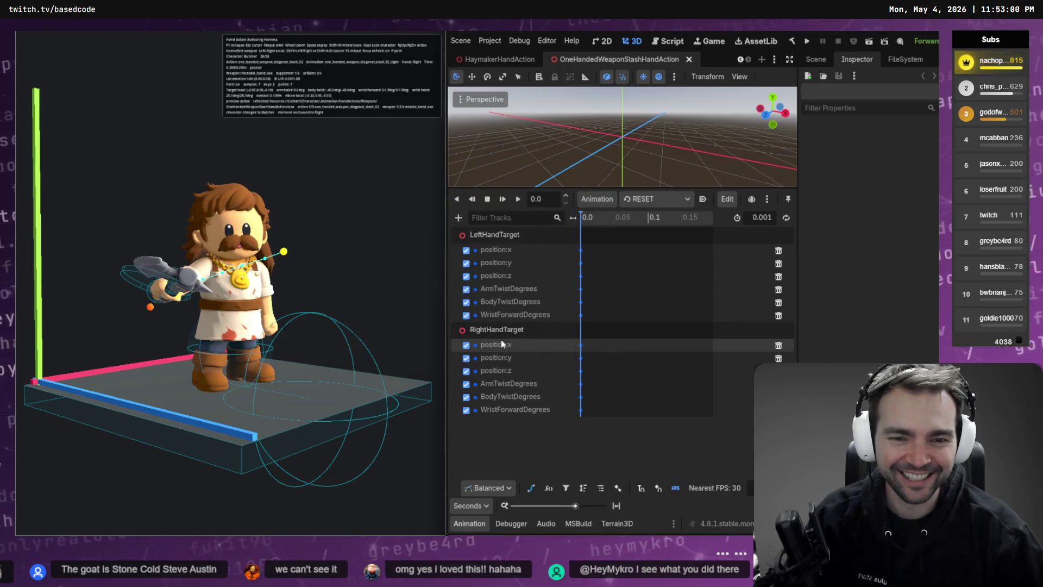
click(658, 198)
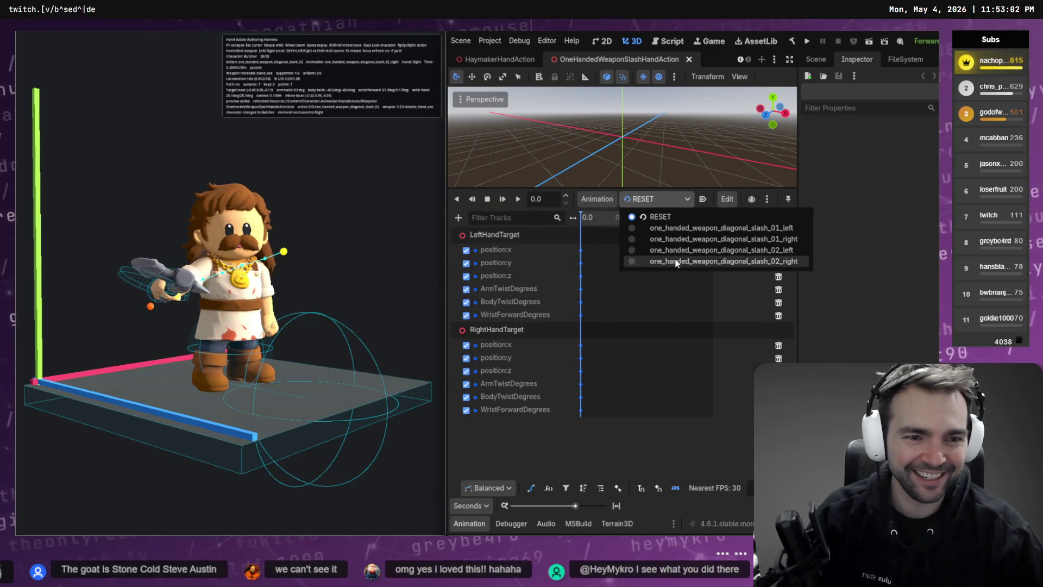
click(723, 262)
click(532, 487)
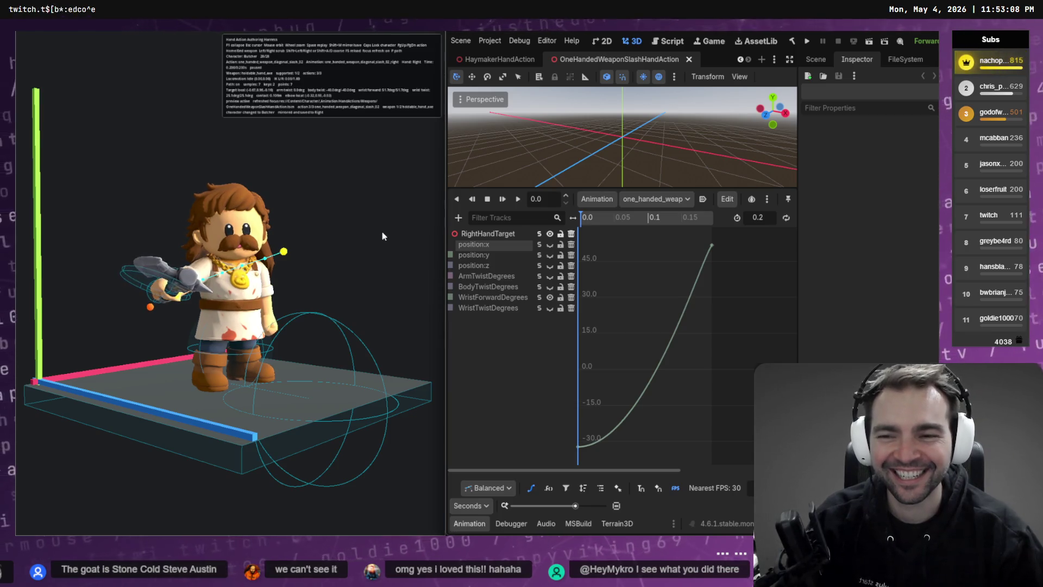
Mirror the diagonal slash preview onto the left hand and switch back to Codex
key(Escape)
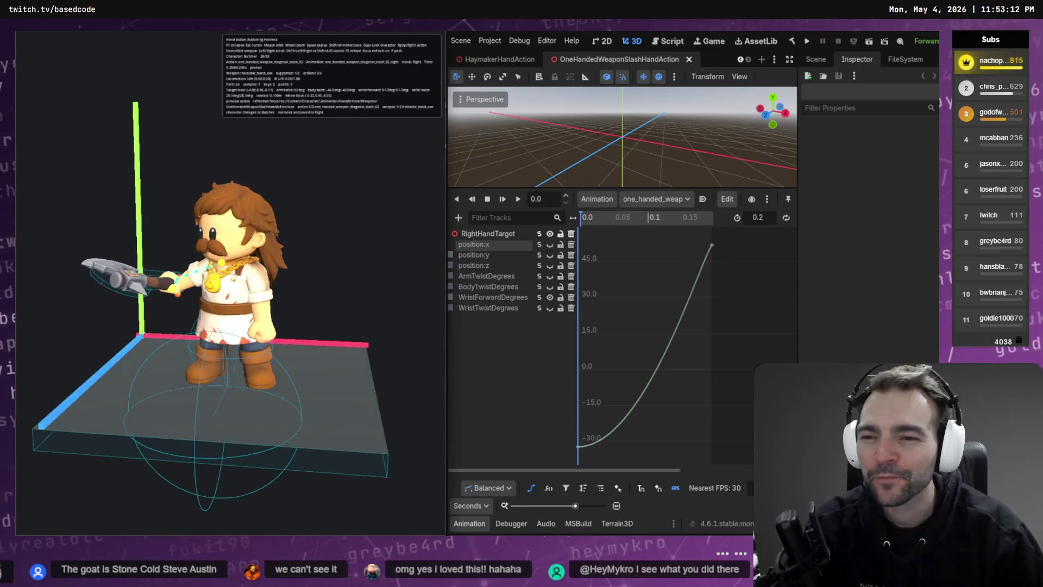
key(shift+m)
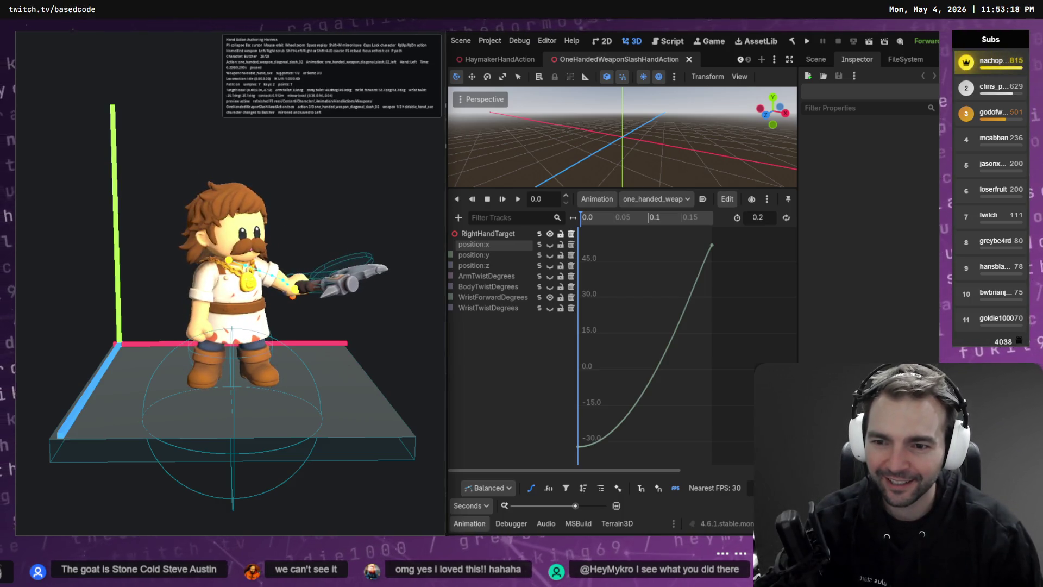
key(alt+Tab)
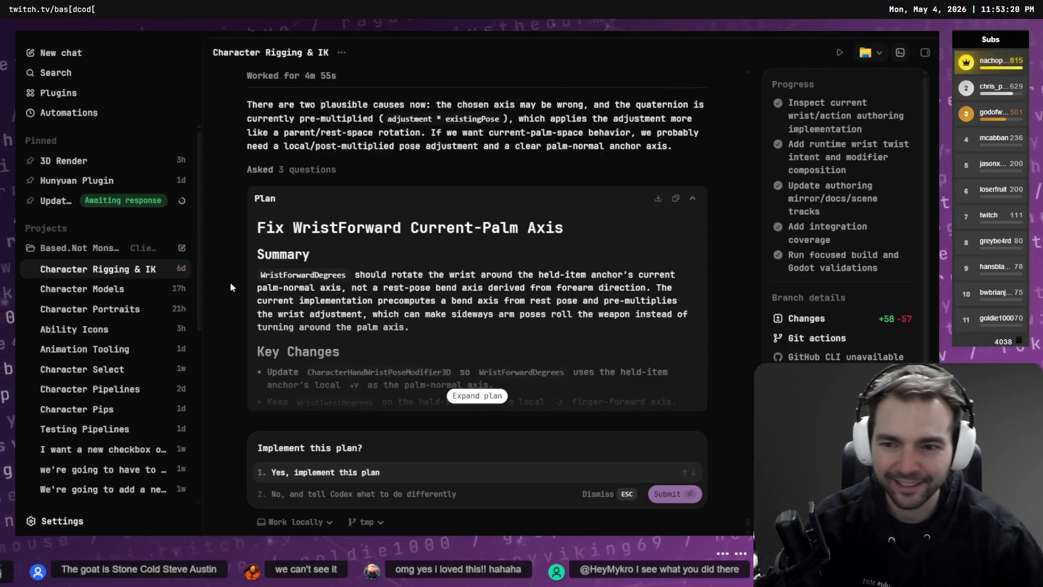
Expand the plan and review its Summary and first Key Changes bullet
click(480, 399)
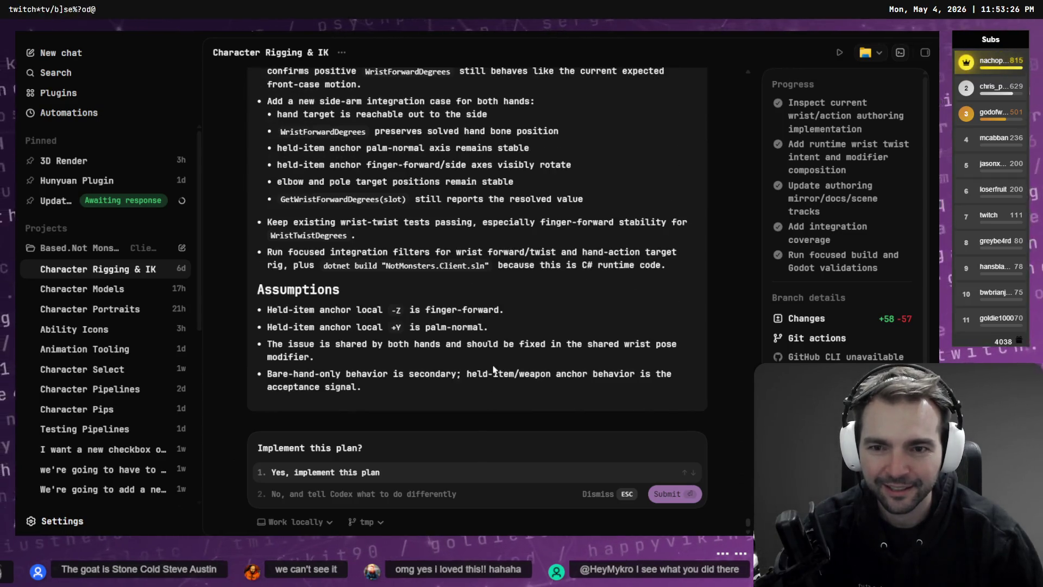
scroll(484, 329, up, 10)
scroll(492, 310, up, 5)
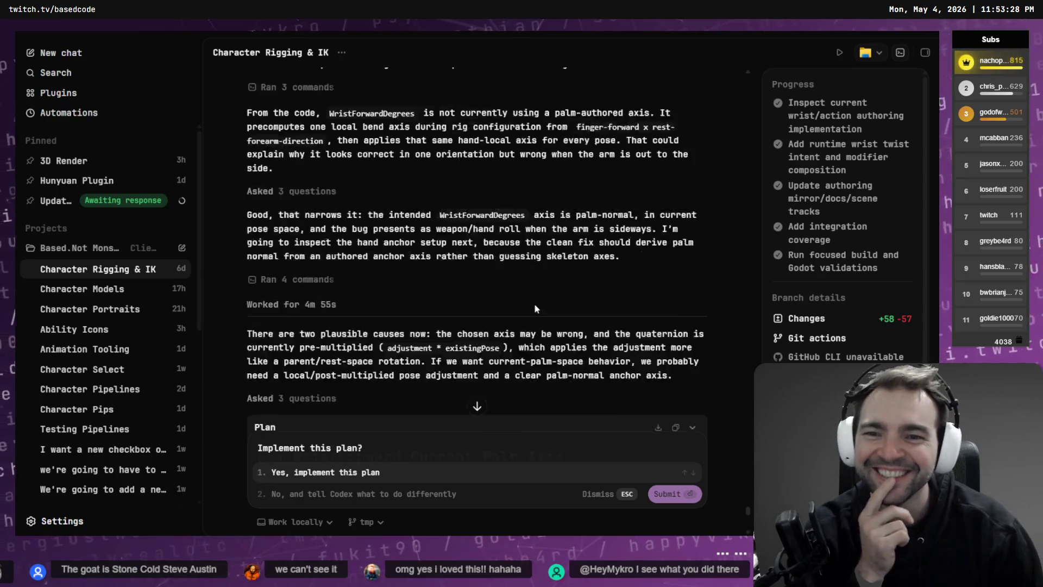
scroll(533, 303, down, 5)
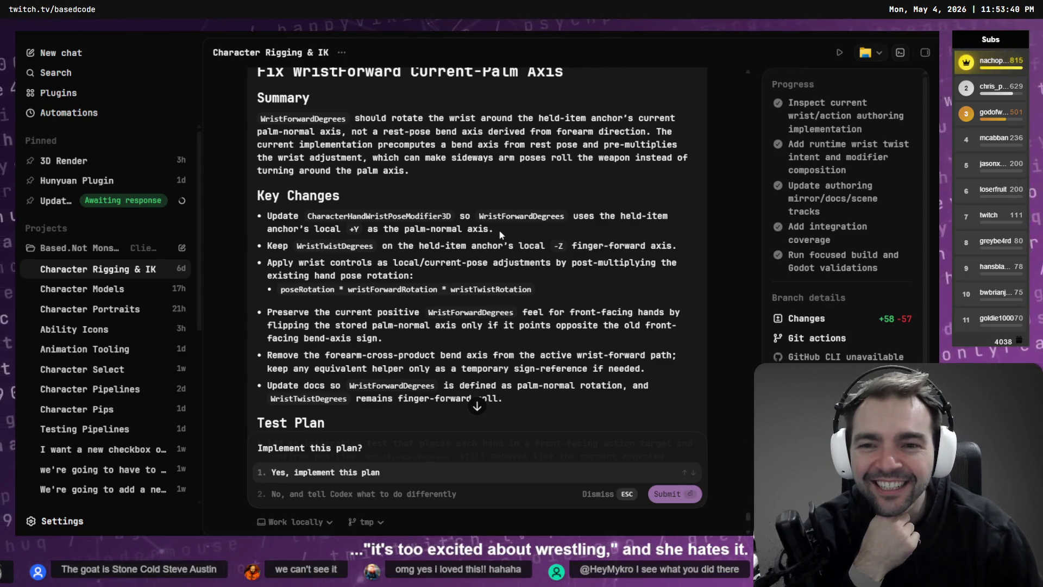
drag(500, 228, 267, 215)
click(442, 243)
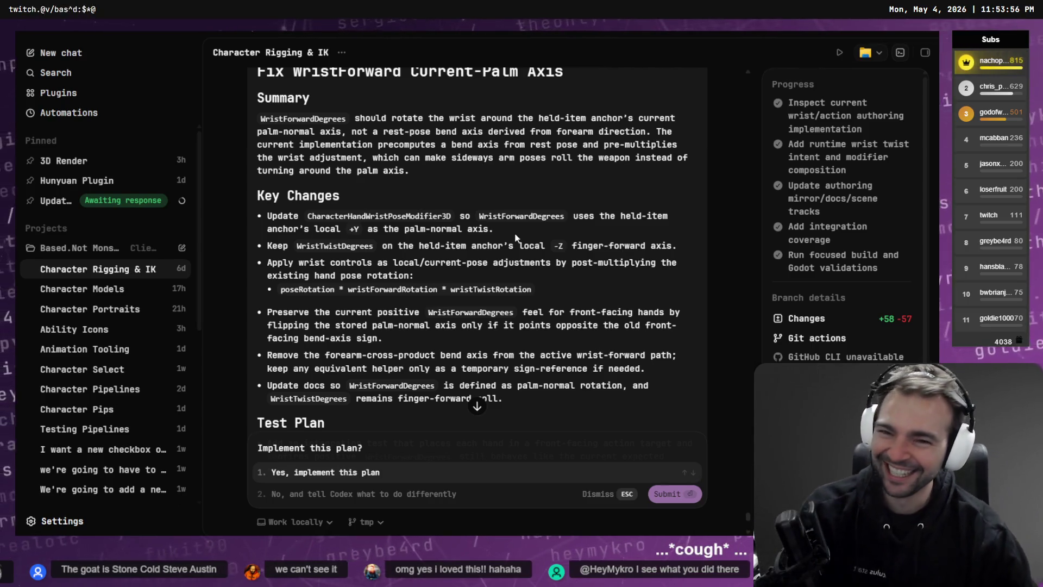
drag(412, 171, 241, 127)
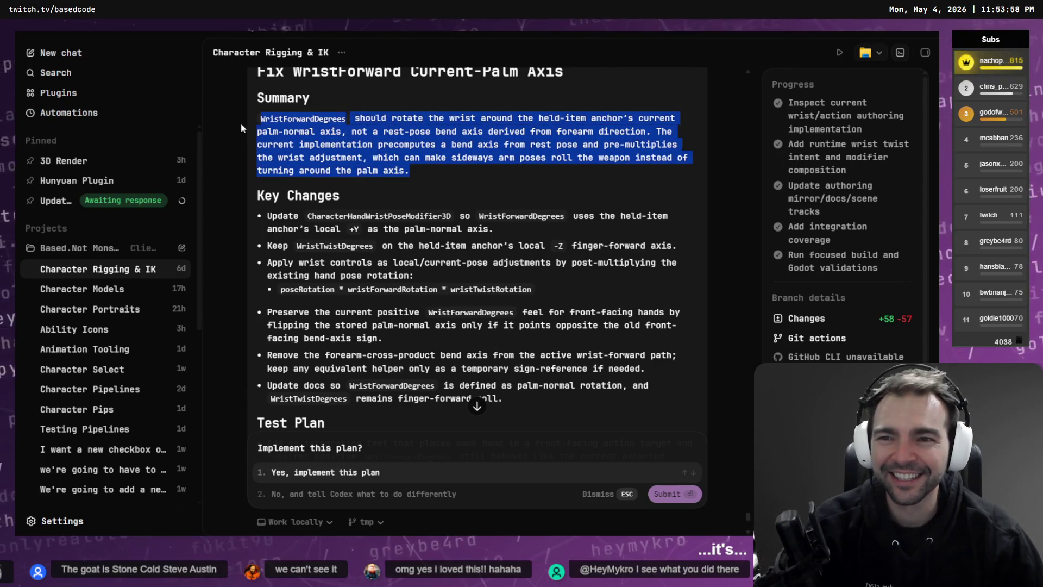
click(431, 186)
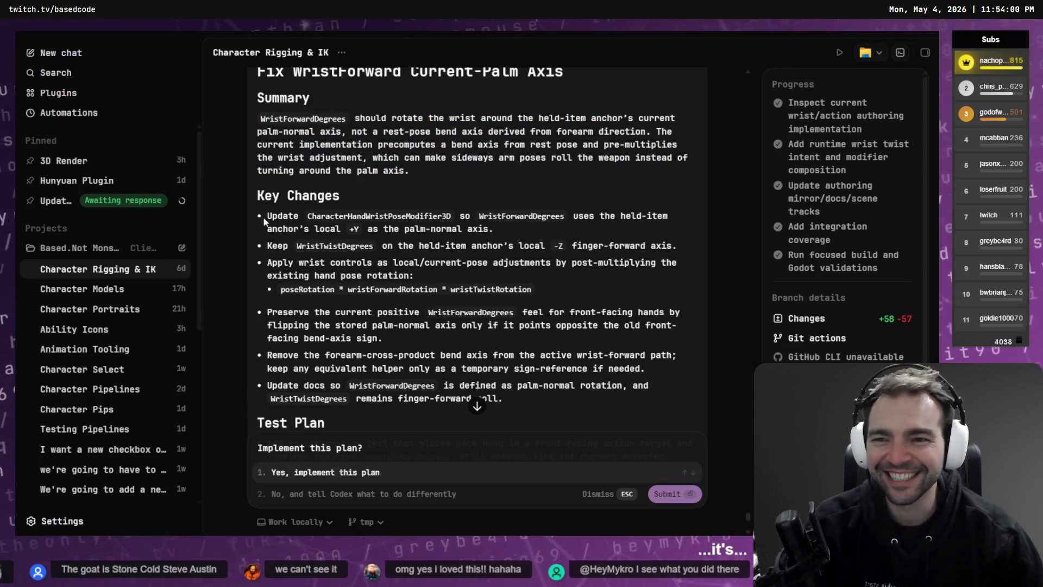
drag(265, 220, 494, 228)
click(496, 228)
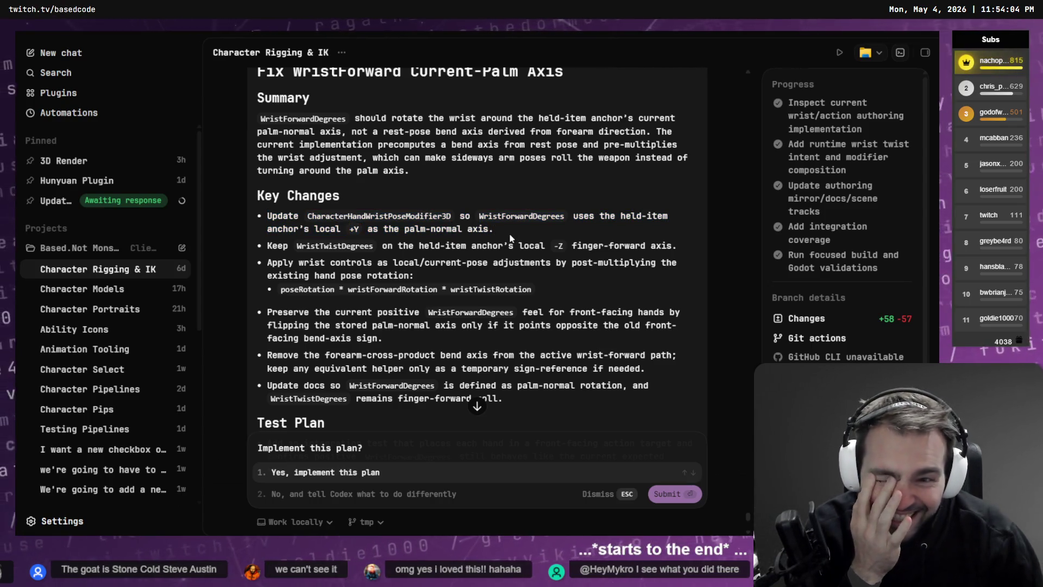
Review the -Z finger-forward, both-hands and bare-hand-only assumptions, then approve implementing the plan
scroll(510, 237, down, 3)
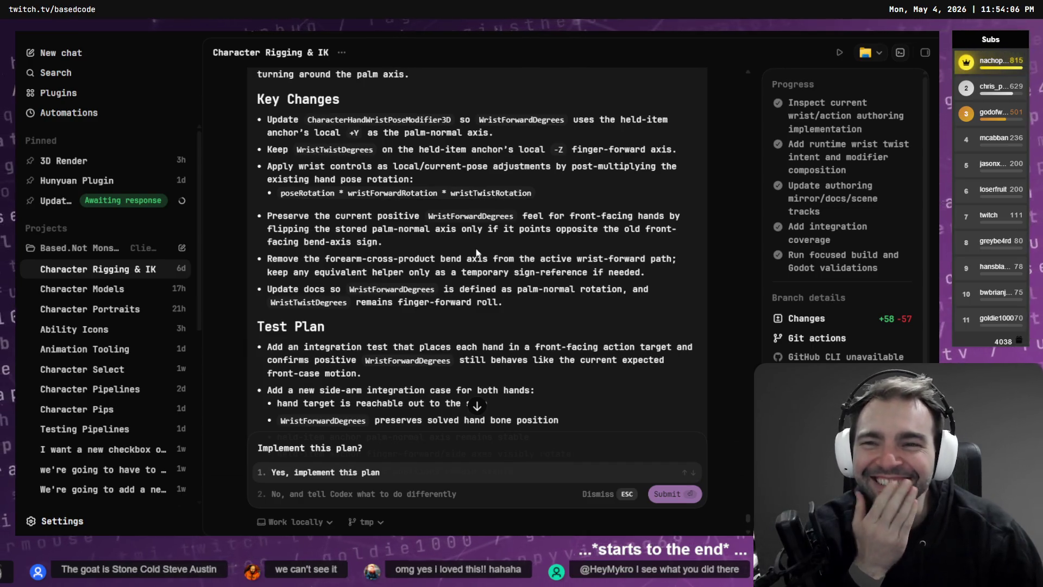
scroll(274, 282, down, 9)
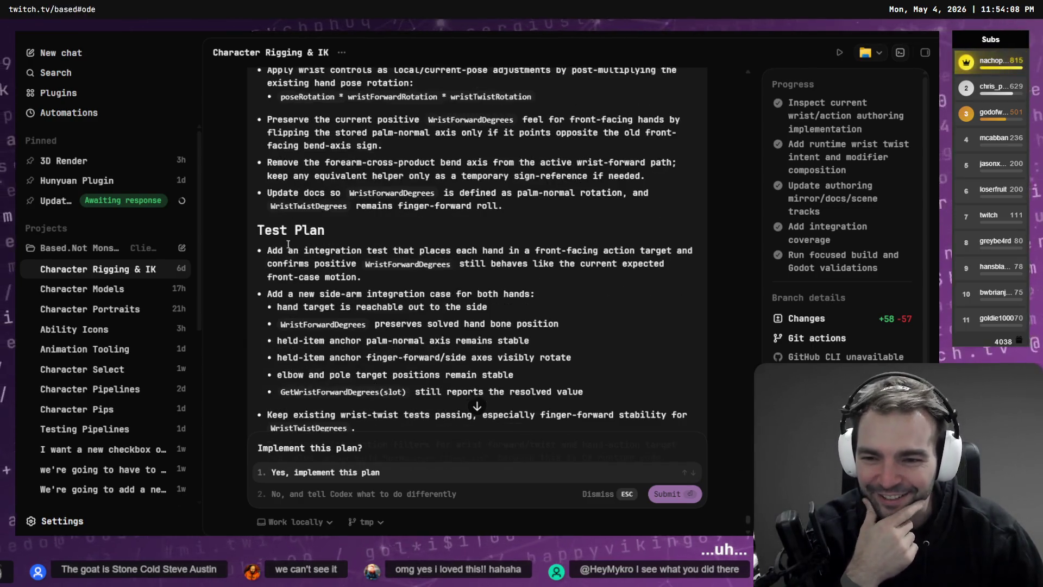
drag(316, 311, 516, 313)
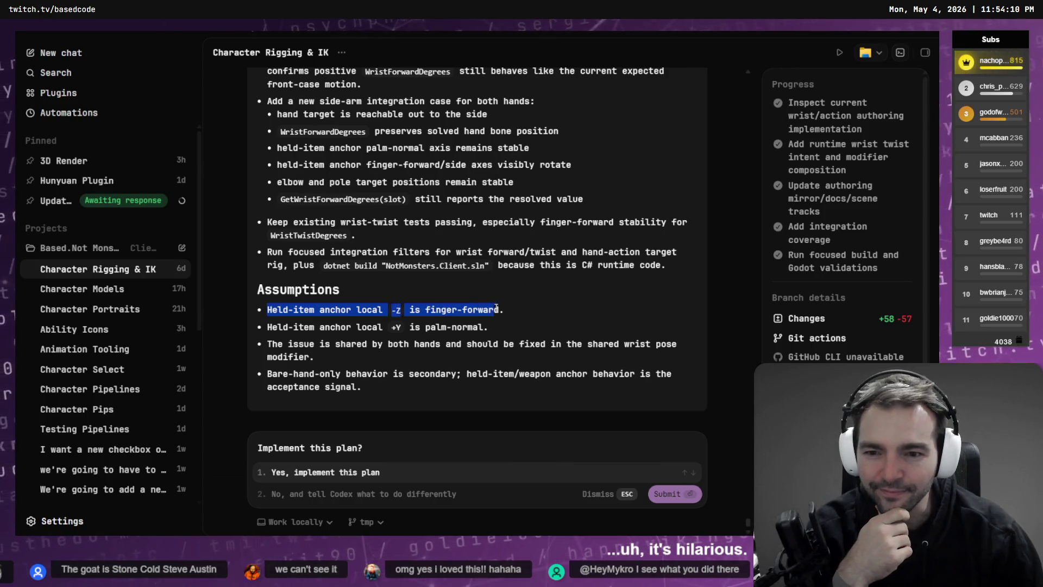
click(516, 314)
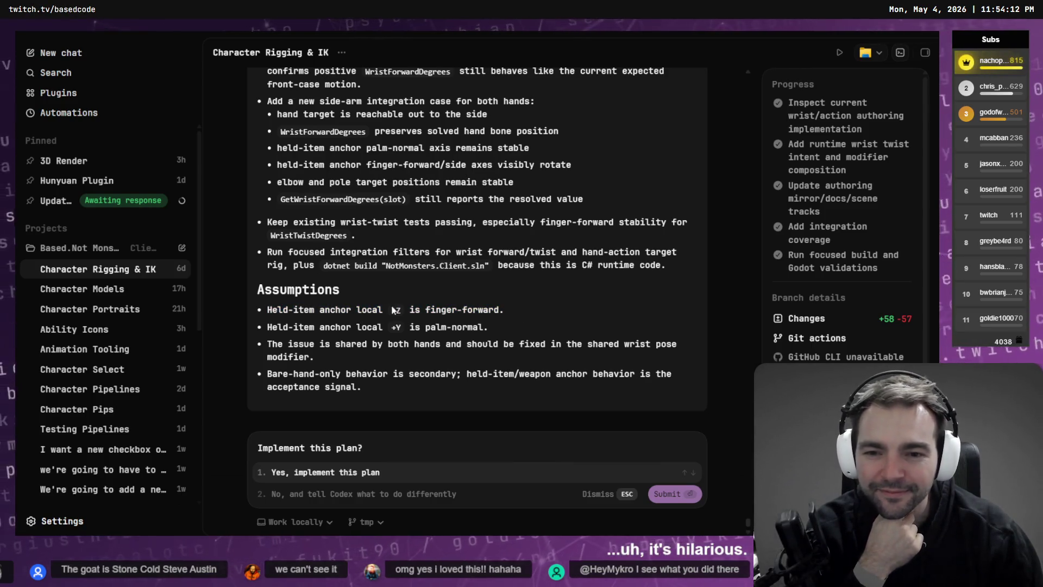
drag(322, 358, 259, 346)
click(387, 356)
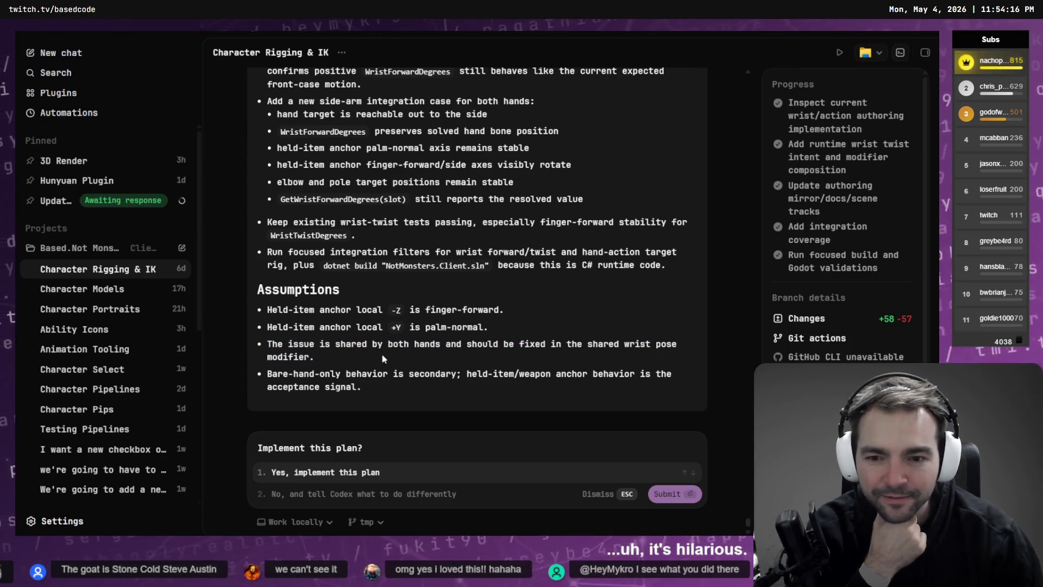
drag(376, 389, 273, 380)
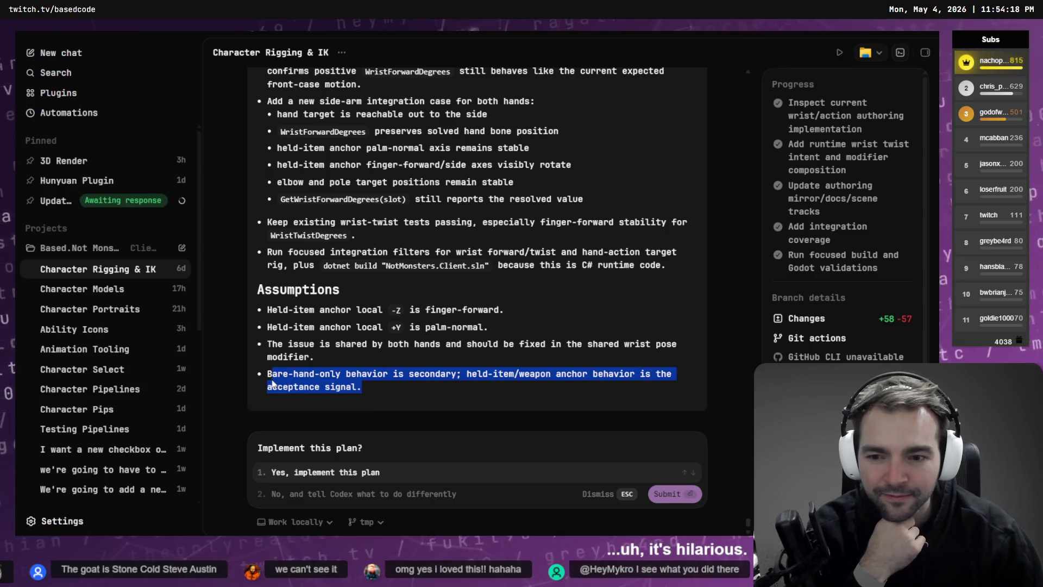
click(391, 386)
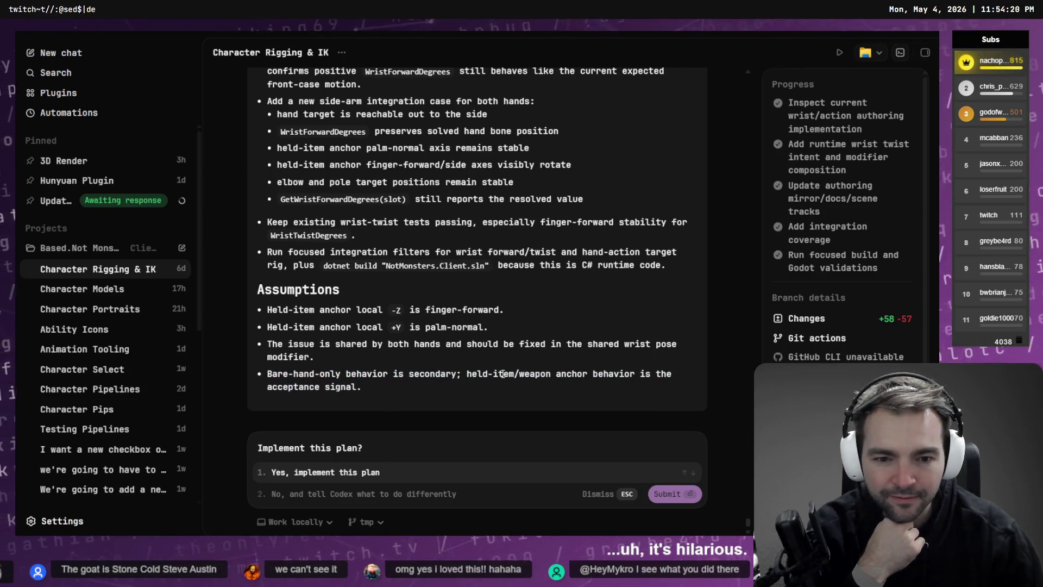
click(312, 474)
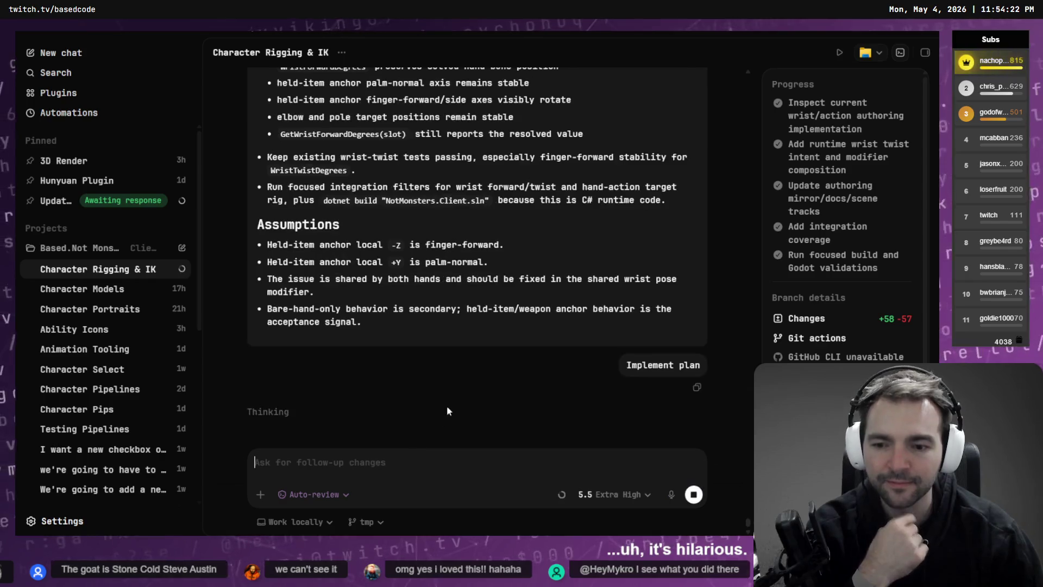